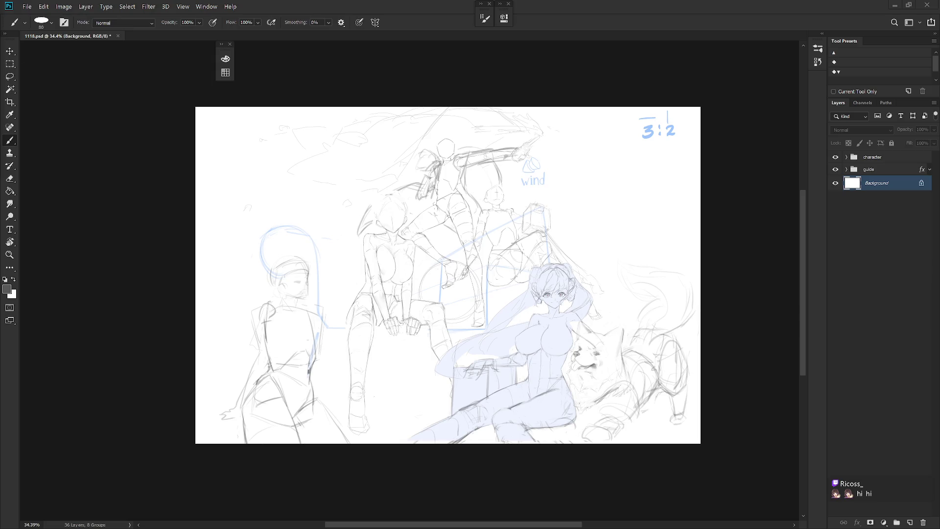
Step: Select the character and guide groups and nudge them a few pixels down
{"action": "left_click", "coordinate": [873, 158]}
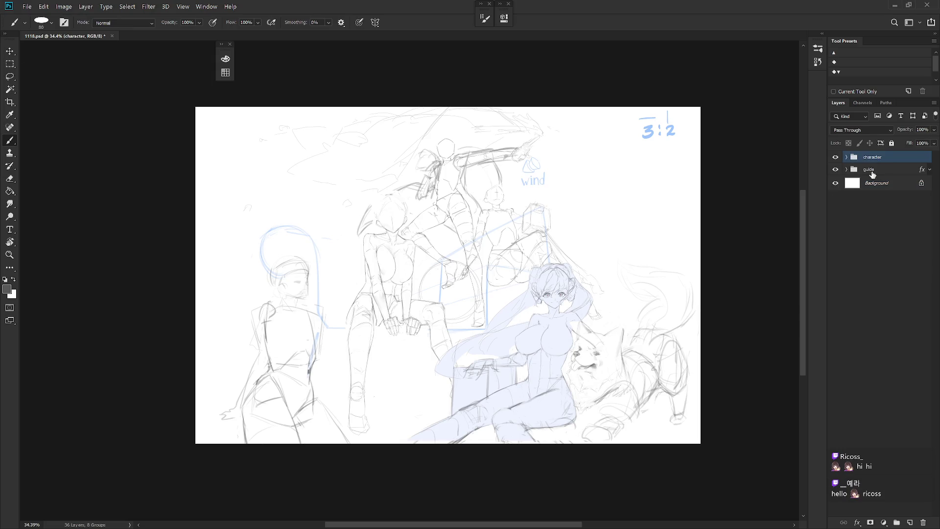
{"action": "scroll", "coordinate": [600, 311], "scroll_direction": "up", "scroll_amount": 1}
{"action": "left_click", "coordinate": [868, 170], "text": "shift"}
{"action": "scroll", "coordinate": [589, 349], "scroll_direction": "up", "scroll_amount": 1}
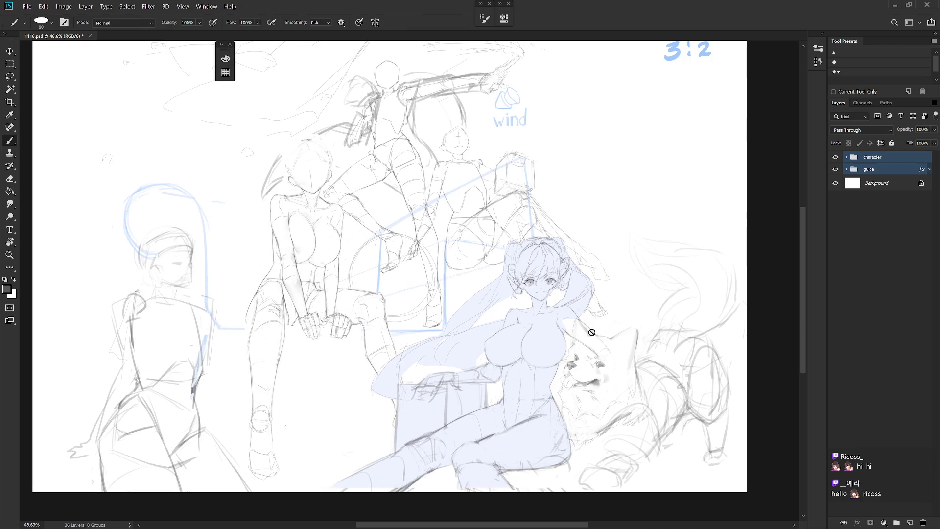
{"action": "key", "text": "v"}
{"action": "left_click_drag", "start_coordinate": [578, 363], "coordinate": [580, 366]}
Step: Recentre the view on the whole sketch and bring up the History panel
{"action": "left_click_drag", "start_coordinate": [672, 424], "coordinate": [651, 426]}
{"action": "key", "text": "b"}
{"action": "mouse_move", "coordinate": [592, 423]}
{"action": "left_mouse_down"}
{"action": "mouse_move", "coordinate": [636, 428]}
{"action": "mouse_move", "coordinate": [616, 439]}
{"action": "left_mouse_up"}
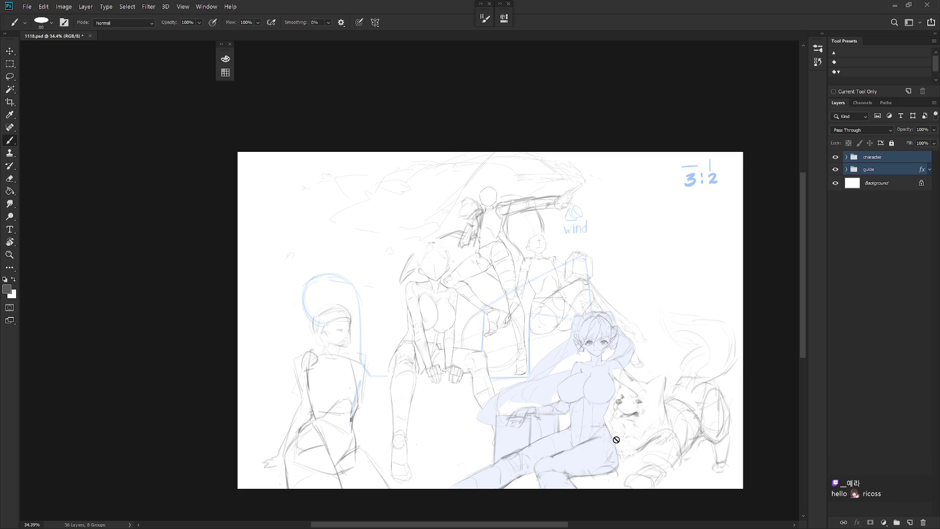
{"action": "left_click", "coordinate": [820, 35]}
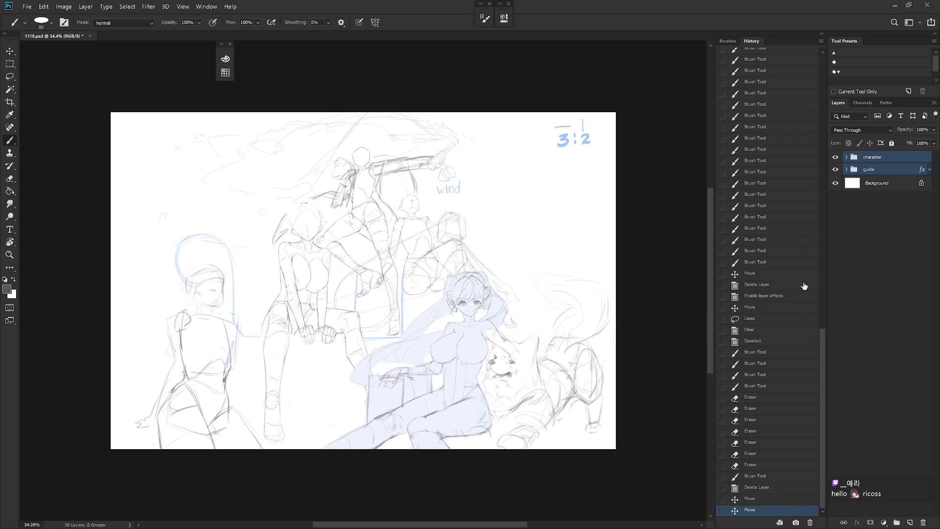
Step: Compare Snapshots 1, 2, 3 and the original 1118.psd state in History
{"action": "scroll", "coordinate": [793, 74], "scroll_direction": "up", "scroll_amount": 15}
{"action": "left_click", "coordinate": [758, 80]}
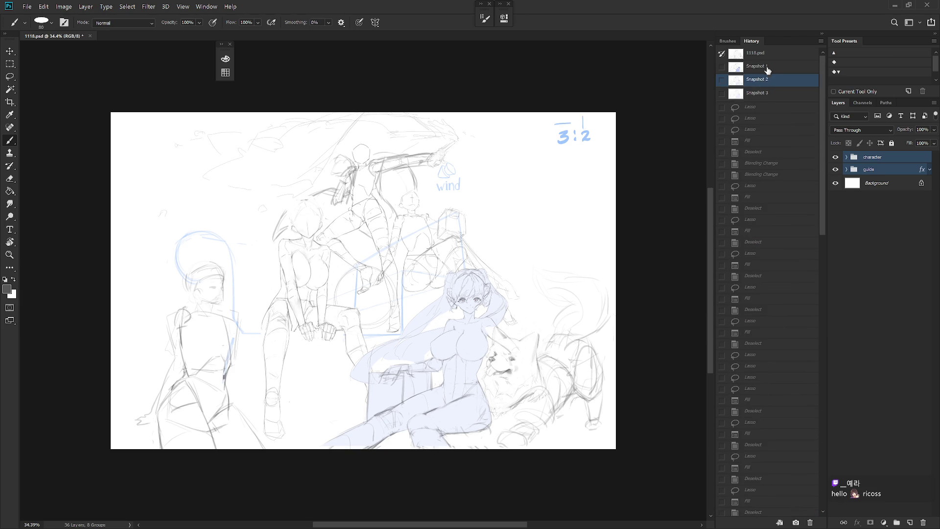
{"action": "left_click", "coordinate": [769, 60]}
{"action": "left_click", "coordinate": [765, 96]}
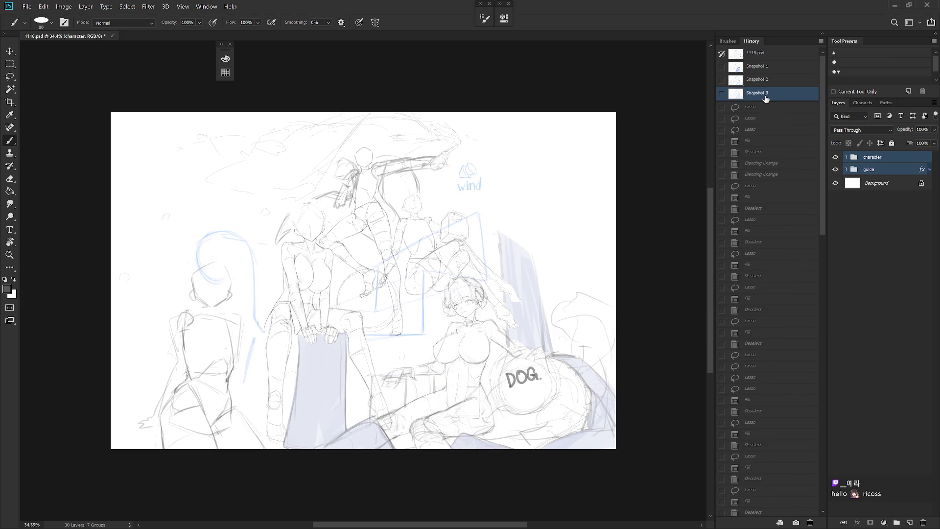
{"action": "left_click", "coordinate": [770, 82]}
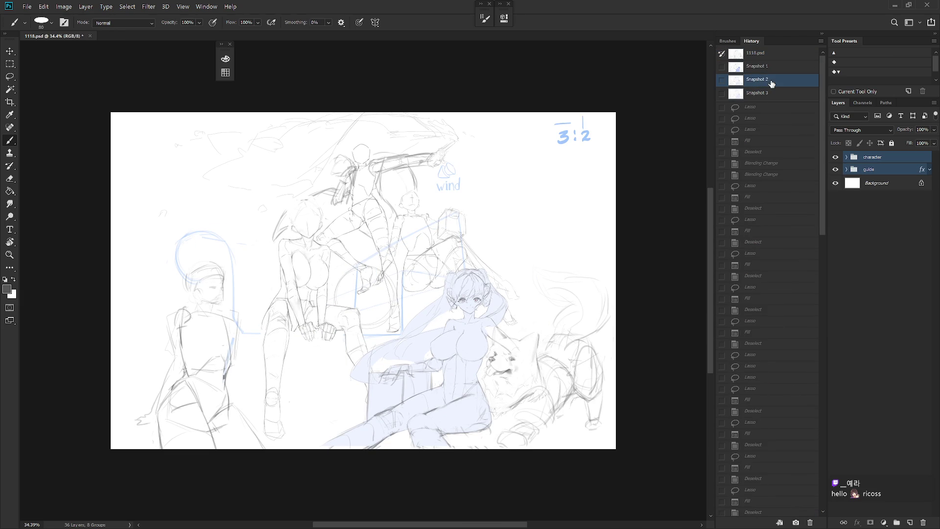
{"action": "left_click", "coordinate": [772, 68]}
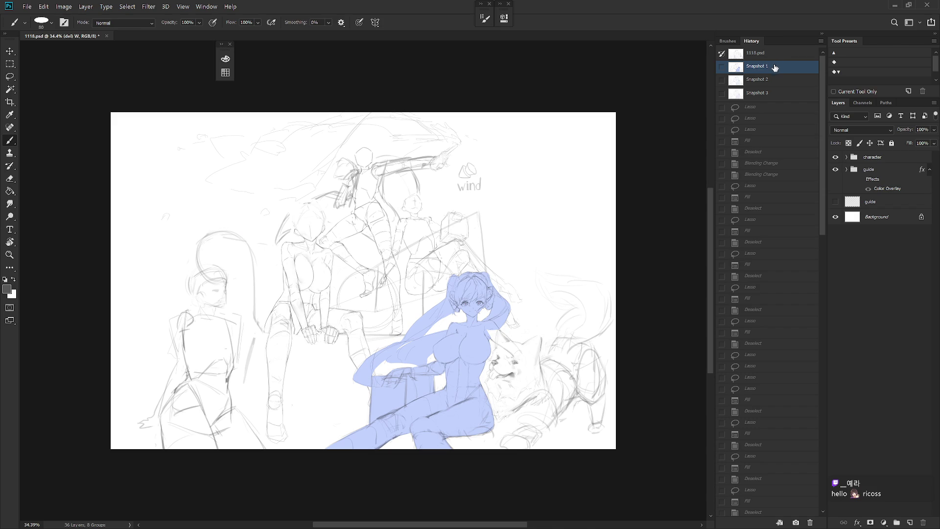
{"action": "left_click", "coordinate": [776, 55]}
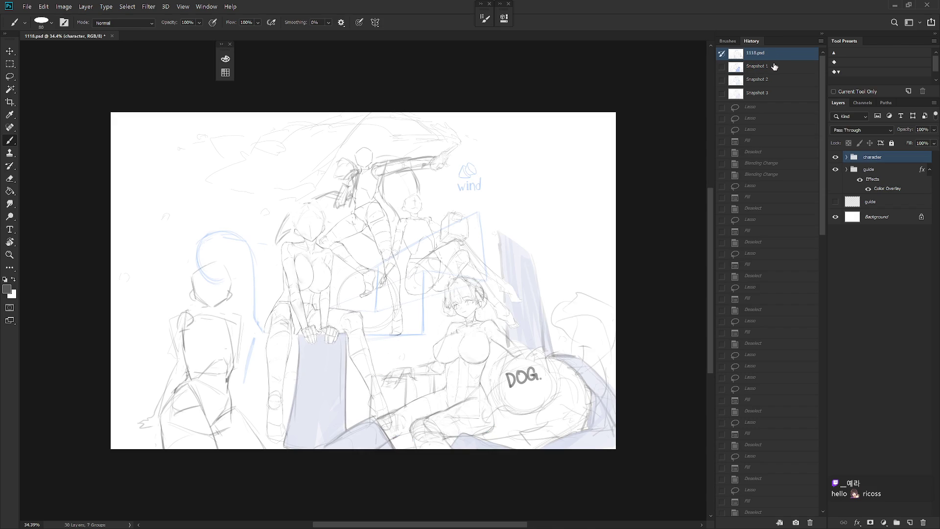
{"action": "left_click", "coordinate": [771, 69]}
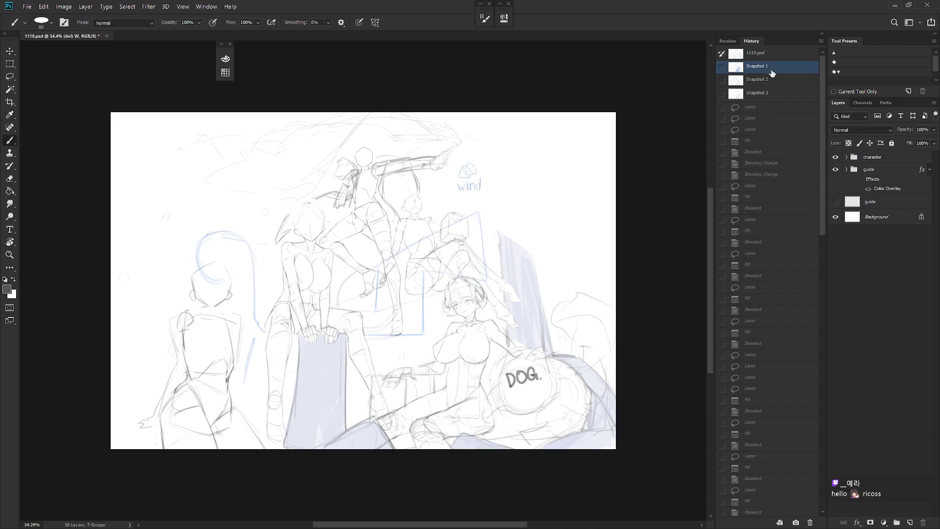
{"action": "left_click", "coordinate": [771, 55]}
Step: Toggle between Snapshots 1 and 2, settling on Snapshot 1
{"action": "left_click", "coordinate": [769, 66]}
{"action": "left_click", "coordinate": [766, 80]}
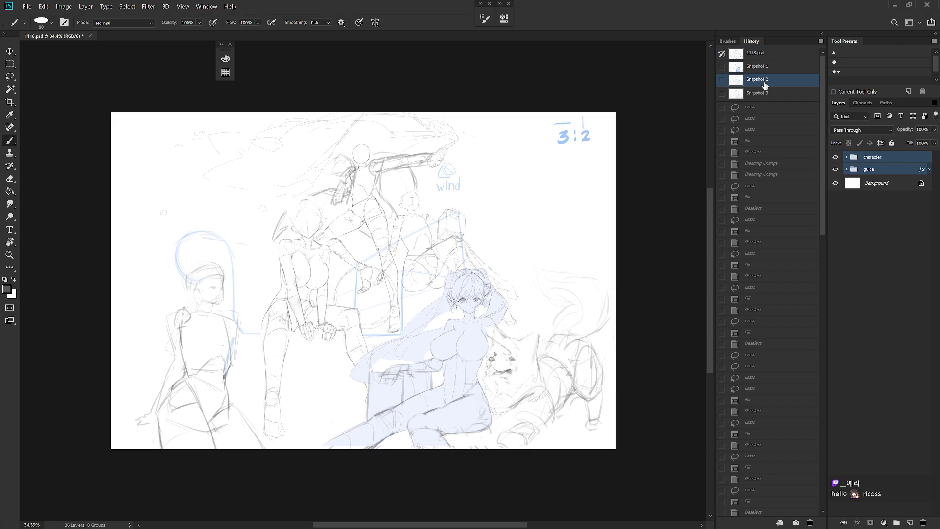
{"action": "left_click", "coordinate": [766, 68]}
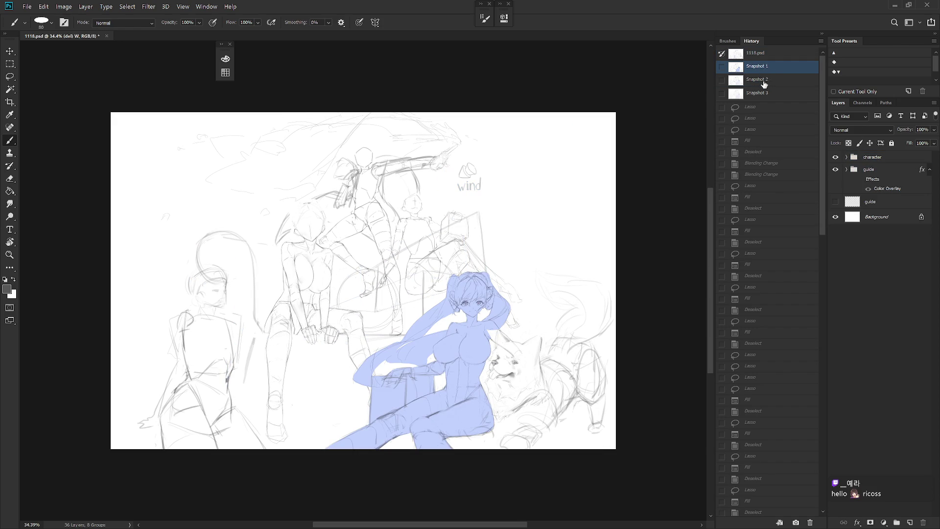
{"action": "left_click", "coordinate": [765, 83]}
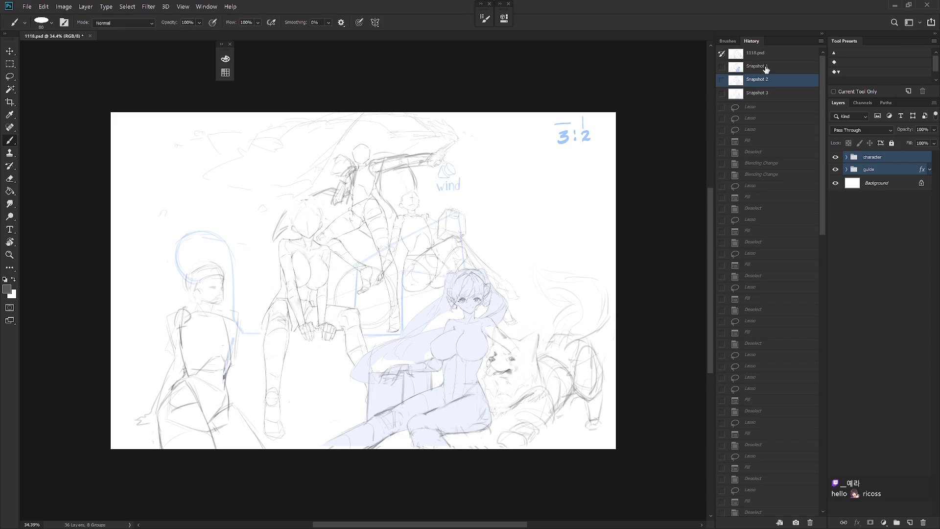
{"action": "left_click", "coordinate": [765, 68]}
{"action": "left_click", "coordinate": [765, 80]}
{"action": "left_click", "coordinate": [770, 67]}
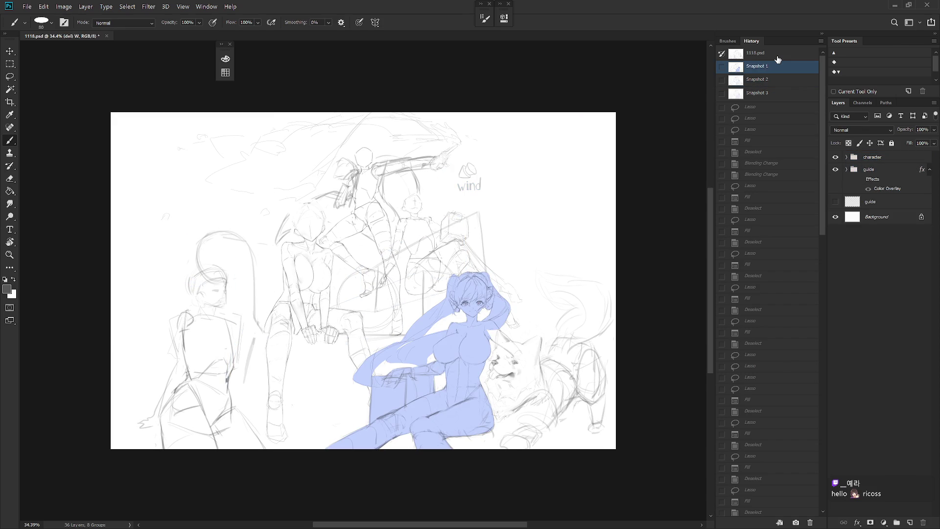
{"action": "scroll", "coordinate": [826, 474], "scroll_direction": "down", "scroll_amount": 15}
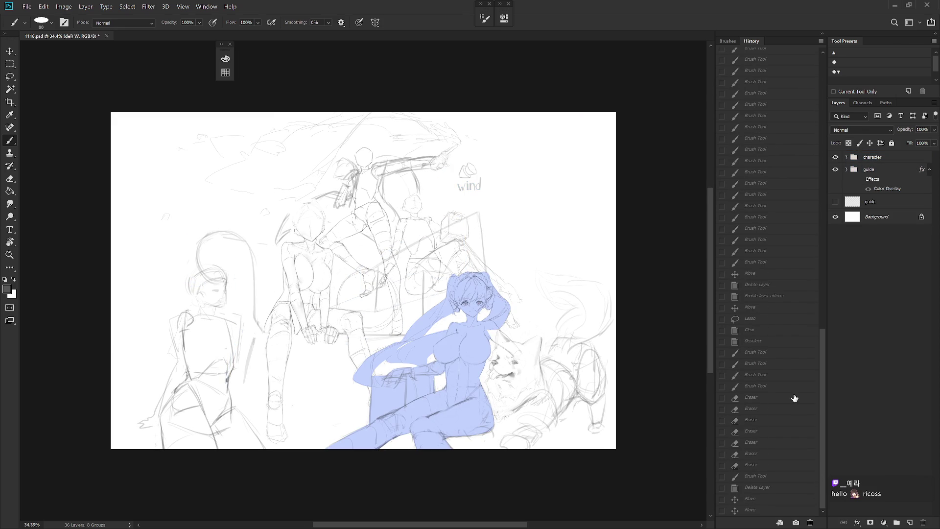
Step: Step through the Brush Tool, Move and Delete Layer states, ending on Enable layer effects
{"action": "left_click", "coordinate": [770, 263]}
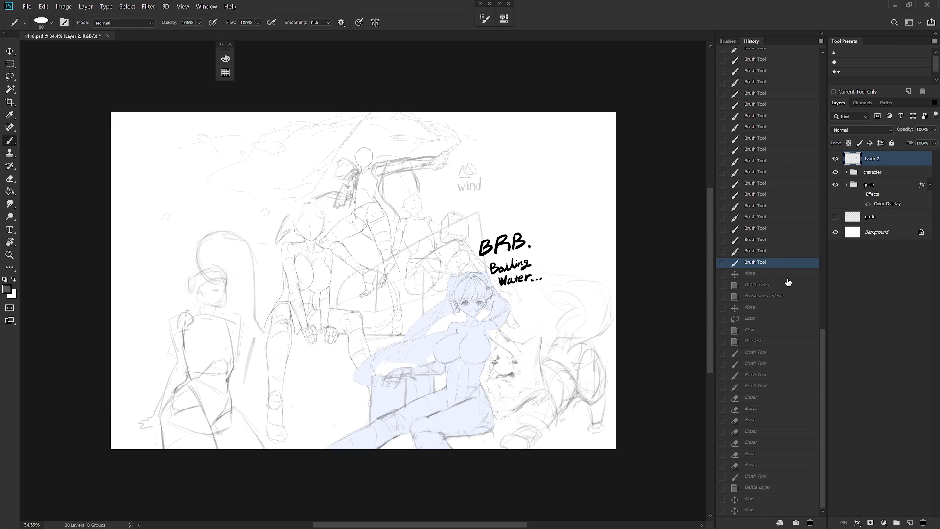
{"action": "left_click", "coordinate": [782, 277]}
{"action": "left_click", "coordinate": [776, 286]}
{"action": "left_click", "coordinate": [775, 298]}
{"action": "left_click", "coordinate": [772, 308]}
{"action": "left_click", "coordinate": [775, 296]}
Step: Shift the view right, expand the guide group and select its plan layer
{"action": "left_click_drag", "start_coordinate": [516, 394], "coordinate": [645, 387]}
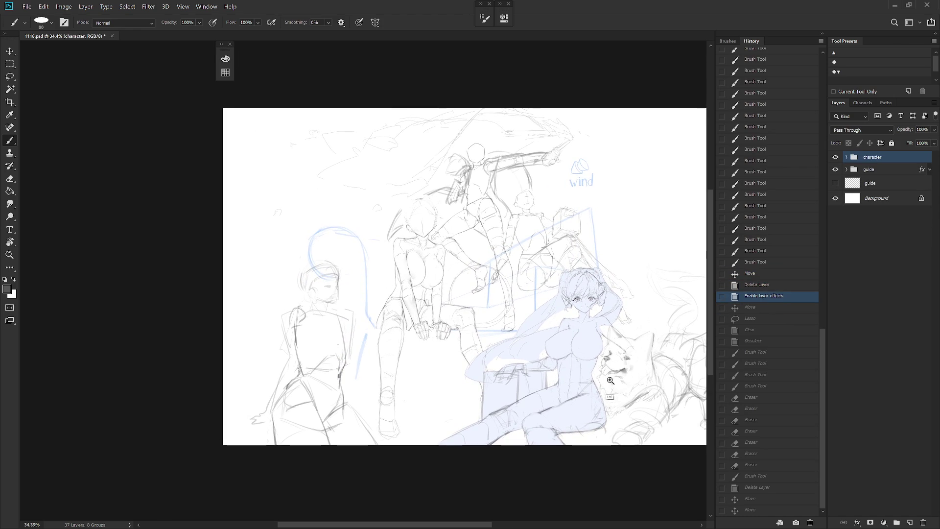
{"action": "scroll", "coordinate": [617, 384], "scroll_direction": "up", "scroll_amount": 3}
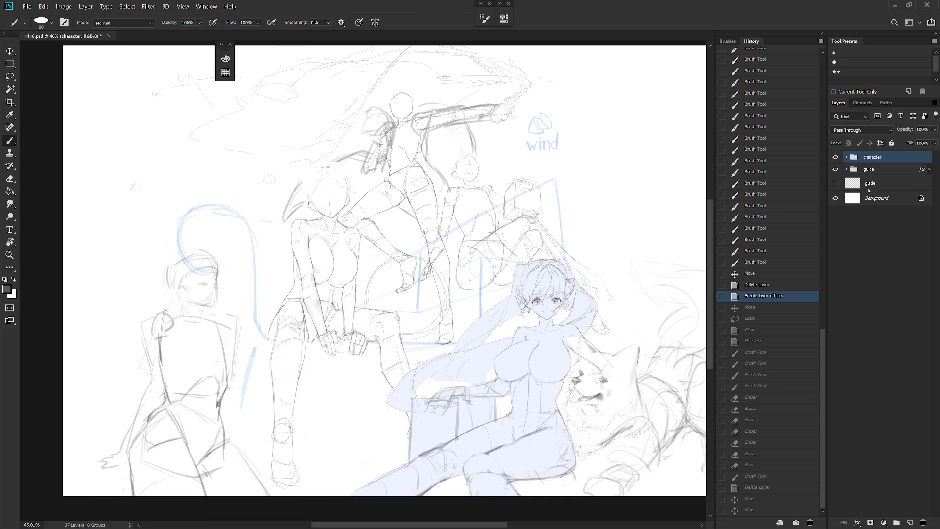
{"action": "left_click", "coordinate": [846, 169]}
{"action": "left_click", "coordinate": [880, 199]}
Step: Show the plan layer and clear its old 6:4 ratio marks with a lasso selection
{"action": "left_click", "coordinate": [836, 199]}
{"action": "scroll", "coordinate": [636, 284], "scroll_direction": "up", "scroll_amount": 3}
{"action": "key", "text": "e"}
{"action": "mouse_move", "coordinate": [585, 158]}
{"action": "left_mouse_down"}
{"action": "mouse_move", "coordinate": [585, 196]}
{"action": "mouse_move", "coordinate": [594, 206]}
{"action": "mouse_move", "coordinate": [641, 210]}
{"action": "mouse_move", "coordinate": [613, 237]}
{"action": "left_mouse_up"}
{"action": "key", "text": "ctrl+z"}
{"action": "key", "text": "l"}
{"action": "key", "text": "Delete"}
{"action": "key", "text": "ctrl+d"}
{"action": "key", "text": "b"}
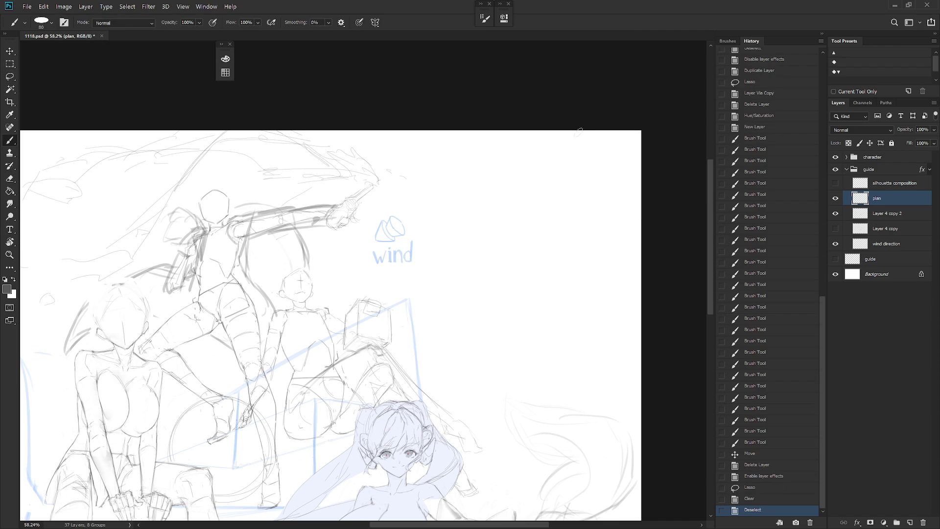
Step: Hand-paint a blue 3:2 ratio note in the canvas's top-right corner
{"action": "mouse_move", "coordinate": [586, 155]}
{"action": "left_mouse_down"}
{"action": "mouse_move", "coordinate": [617, 153]}
{"action": "mouse_move", "coordinate": [585, 172]}
{"action": "mouse_move", "coordinate": [621, 172]}
{"action": "left_mouse_up"}
{"action": "key", "text": "ctrl+z"}
{"action": "key", "text": "ctrl+z"}
{"action": "key", "text": "ctrl+z"}
{"action": "key", "text": "ctrl+z"}
{"action": "left_click", "coordinate": [603, 164]}
{"action": "left_click", "coordinate": [603, 170]}
{"action": "key", "text": "ctrl+z"}
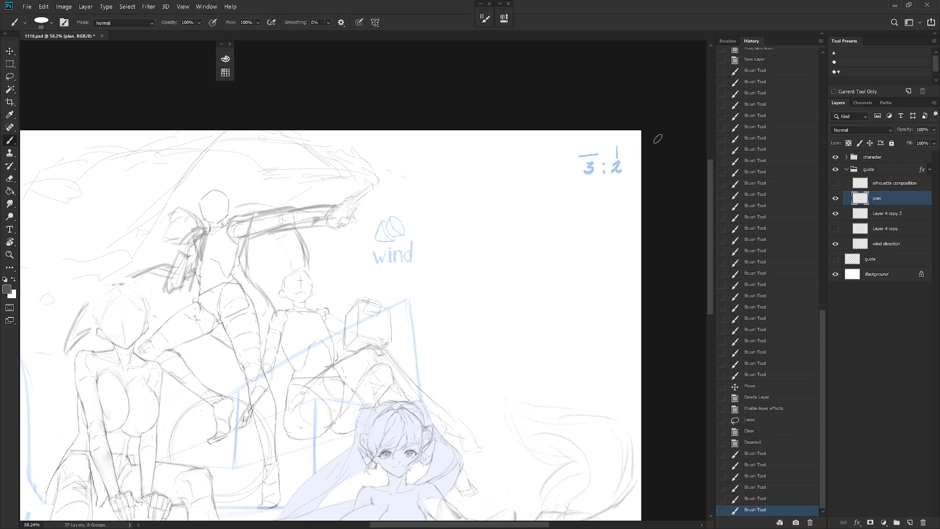
Step: Close the History panel and bring the top of the sketch into view
{"action": "left_click", "coordinate": [824, 35]}
{"action": "scroll", "coordinate": [492, 370], "scroll_direction": "down", "scroll_amount": 4}
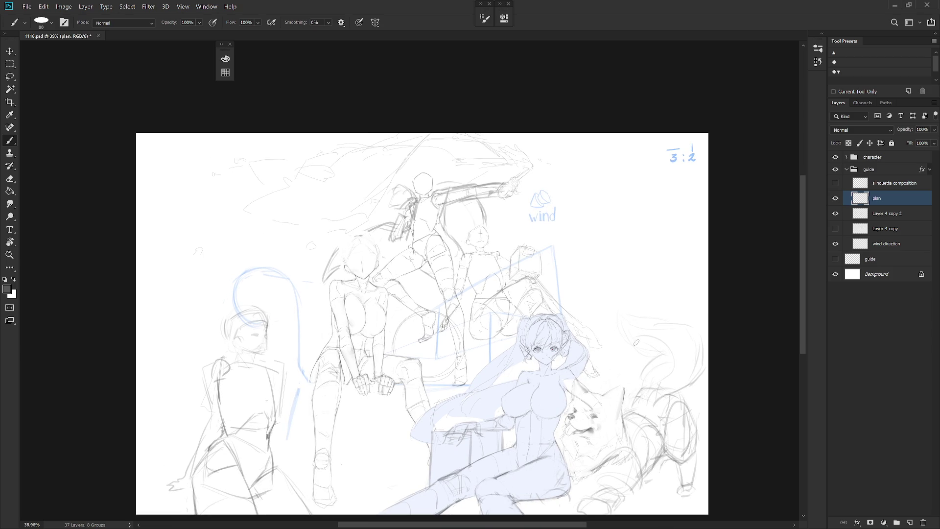
{"action": "key", "text": "v"}
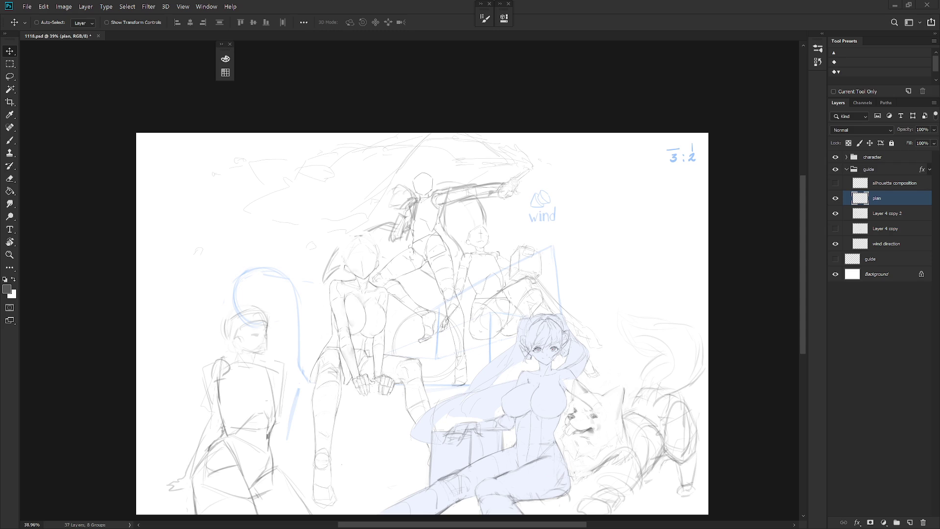
{"action": "scroll", "coordinate": [484, 287], "scroll_direction": "up", "scroll_amount": 3}
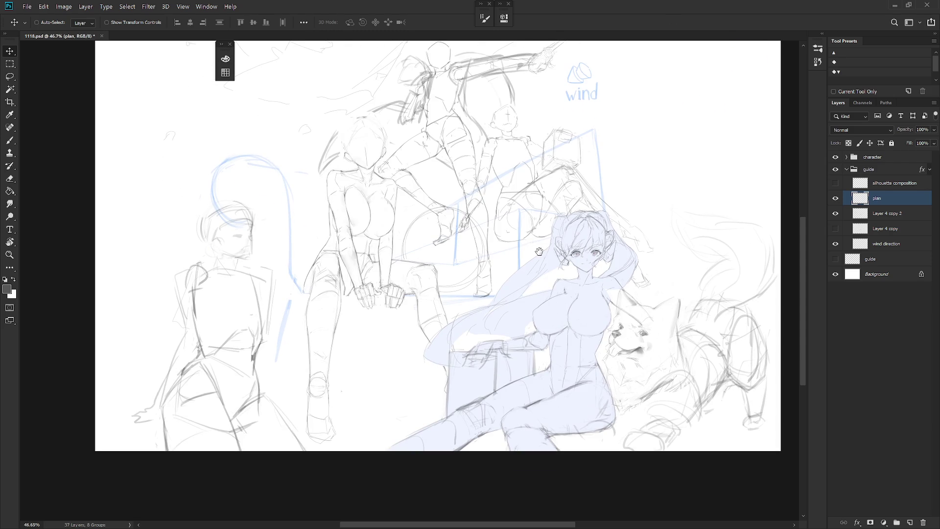
{"action": "left_click_drag", "start_coordinate": [535, 298], "coordinate": [538, 251]}
{"action": "key", "text": "b"}
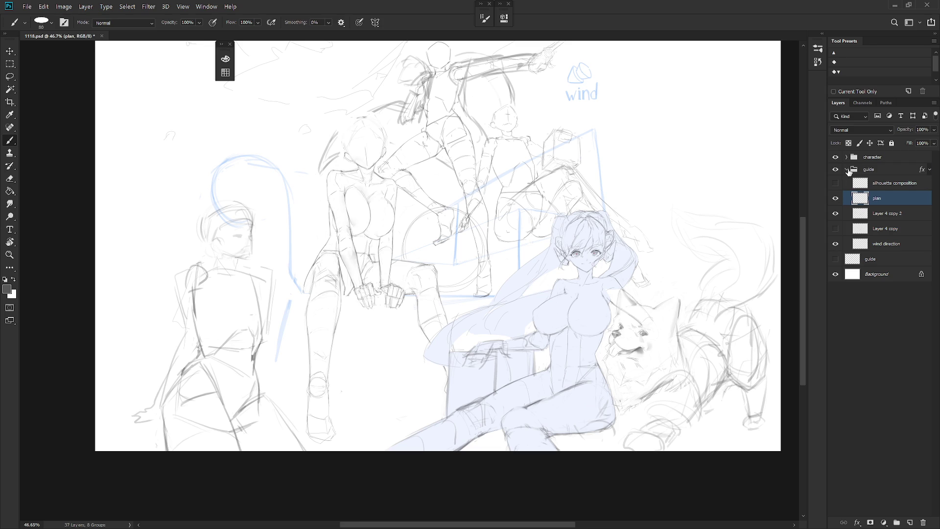
Step: Expand the character group, zoom in on the girl and dog, and preview the samoyed reference
{"action": "left_click", "coordinate": [846, 169]}
{"action": "left_click", "coordinate": [846, 157]}
{"action": "key", "text": "ctrl+plus"}
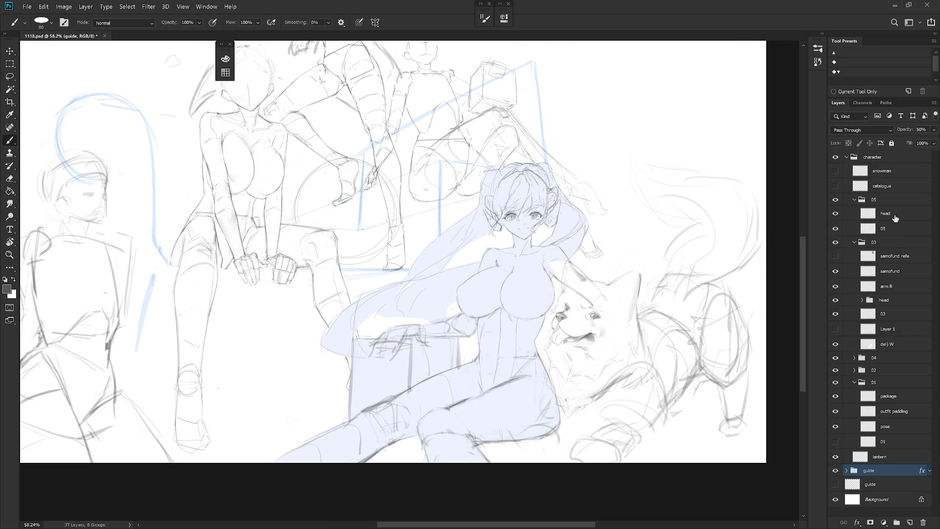
{"action": "left_click", "coordinate": [854, 200]}
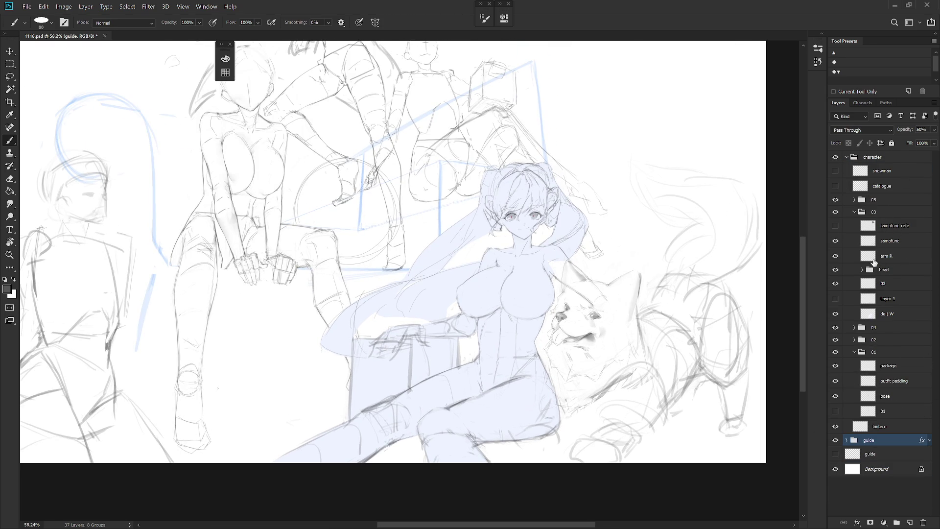
{"action": "left_click", "coordinate": [836, 226]}
{"action": "left_click", "coordinate": [835, 227]}
Step: Move the samofund refe layer above Background, group it as 'BU' and hide the group
{"action": "left_click", "coordinate": [894, 227]}
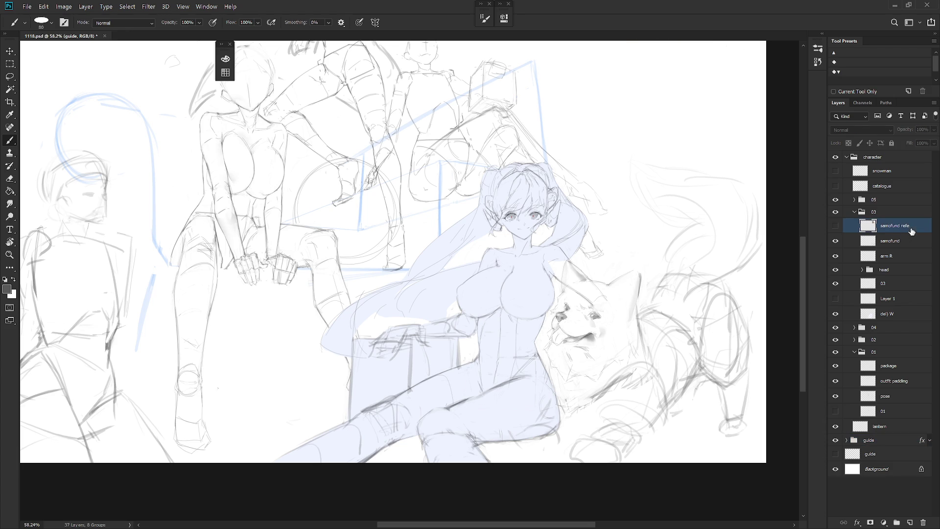
{"action": "left_click_drag", "start_coordinate": [893, 227], "coordinate": [891, 452]}
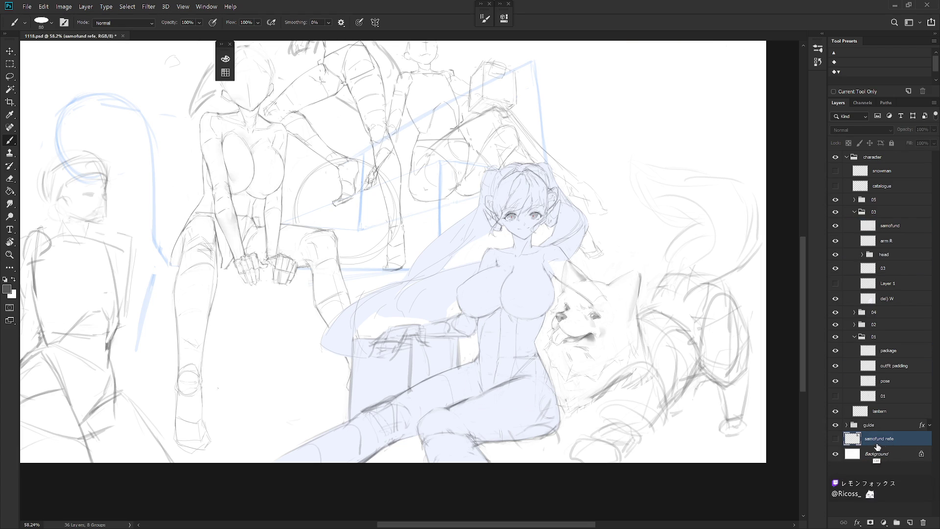
{"action": "key", "text": "ctrl+g"}
{"action": "double_click", "coordinate": [874, 437]}
{"action": "type", "text": "BU"}
{"action": "key", "text": "Return"}
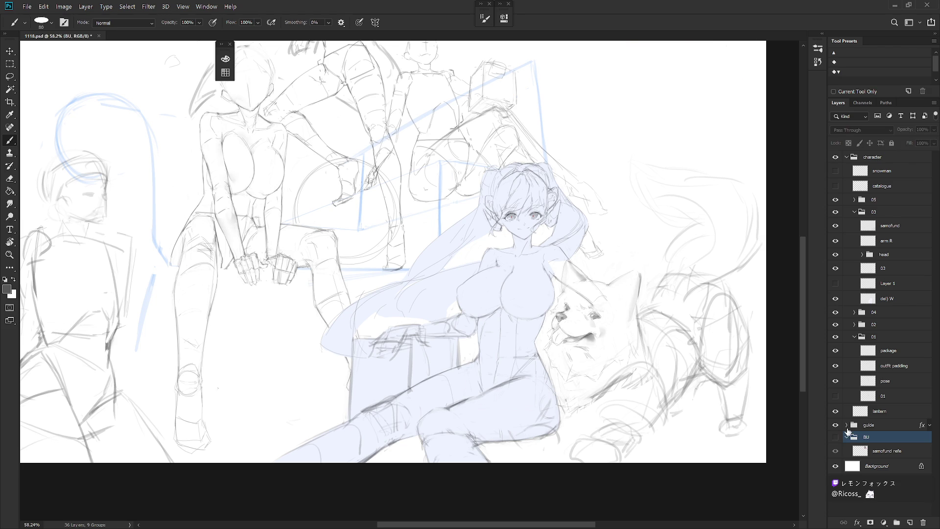
{"action": "key", "text": "ctrl+comma"}
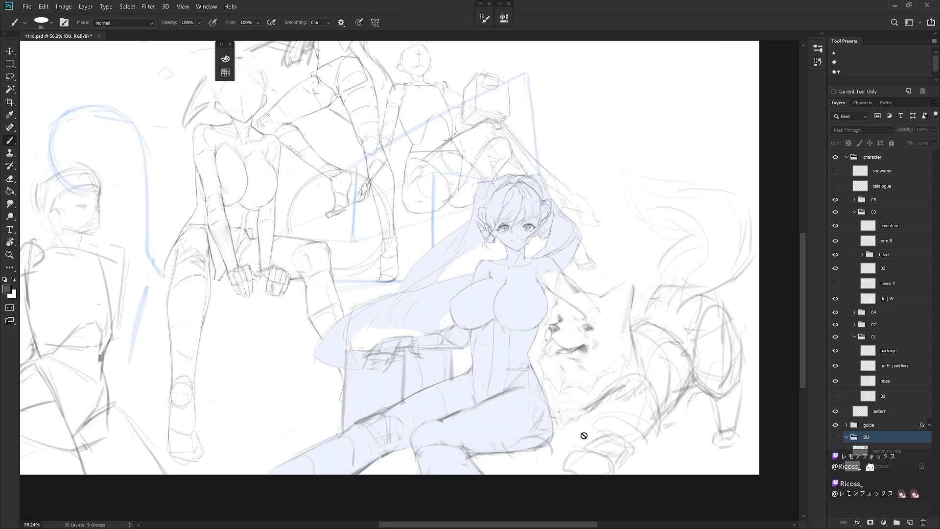
Step: Compare Layer 1's leg sketch lines on and off, then duplicate layer 03 as 03 copy
{"action": "left_click", "coordinate": [835, 283]}
{"action": "left_click", "coordinate": [835, 284]}
{"action": "left_click", "coordinate": [835, 284]}
{"action": "left_click", "coordinate": [834, 284]}
{"action": "left_click", "coordinate": [835, 283]}
{"action": "left_click", "coordinate": [835, 284]}
{"action": "left_click", "coordinate": [844, 268]}
{"action": "key", "text": "ctrl+j"}
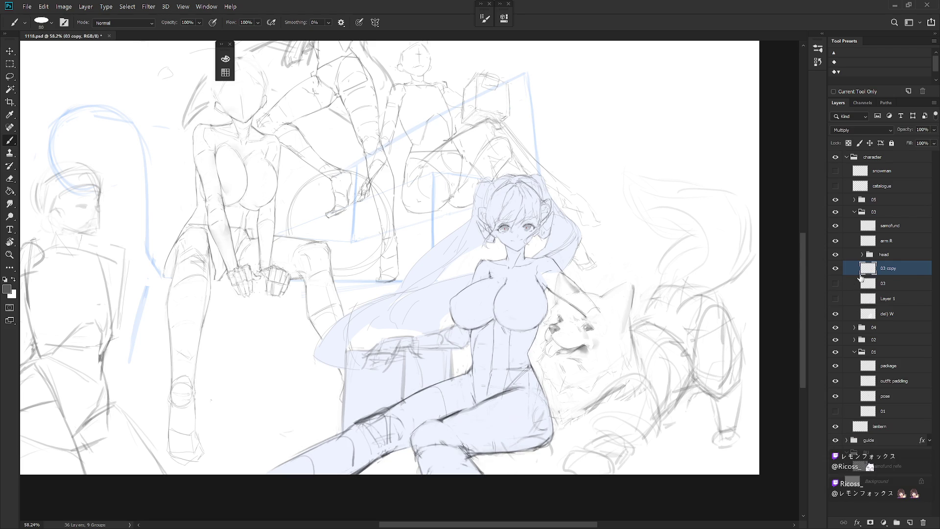
Step: Set the brush to a 2 px hard round preset
{"action": "left_click_drag", "start_coordinate": [584, 403], "coordinate": [631, 392]}
{"action": "key", "text": "shift+b"}
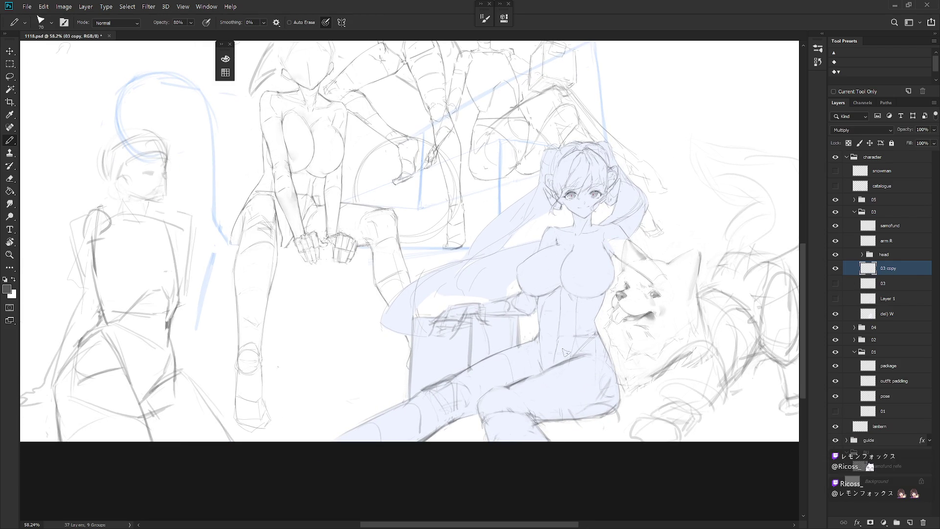
{"action": "left_click", "coordinate": [835, 299]}
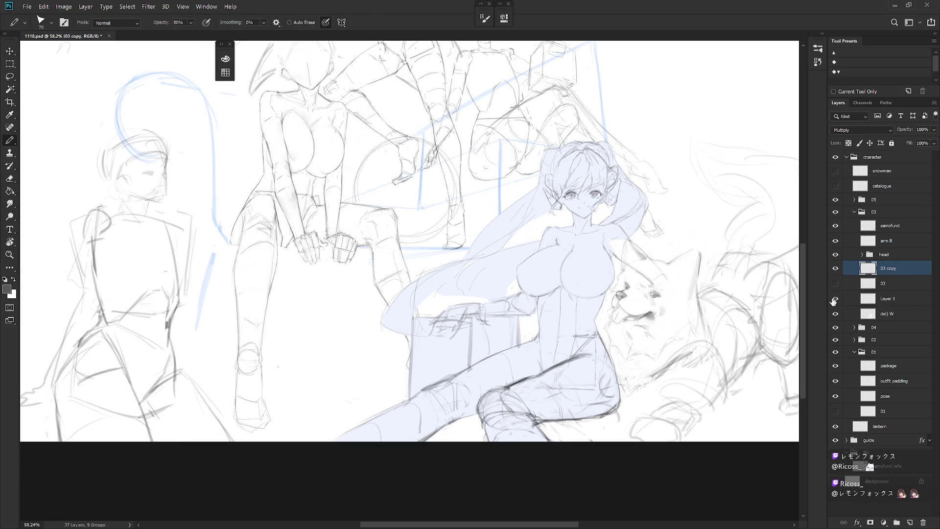
{"action": "left_click", "coordinate": [835, 299]}
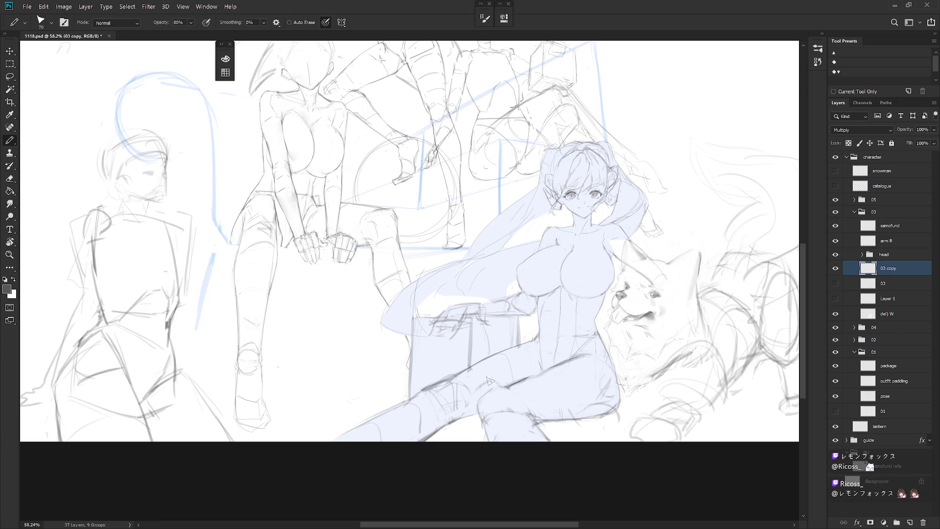
{"action": "key", "text": "shift+b"}
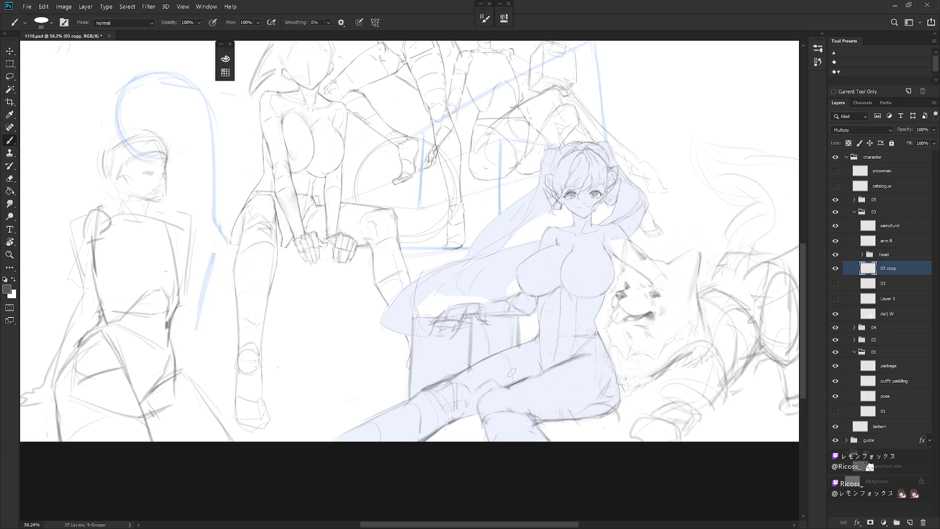
{"action": "right_click", "coordinate": [577, 341]}
{"action": "scroll", "coordinate": [668, 501], "scroll_direction": "down", "scroll_amount": 10}
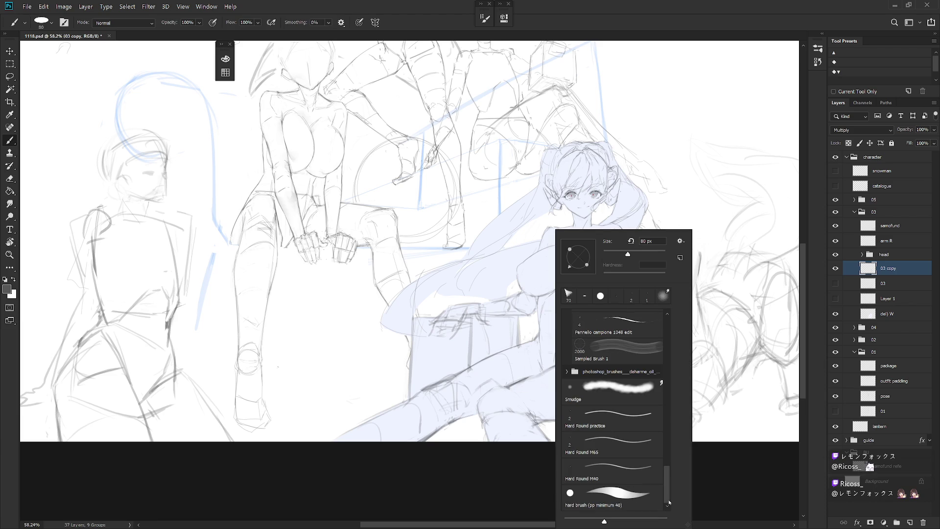
{"action": "double_click", "coordinate": [622, 465]}
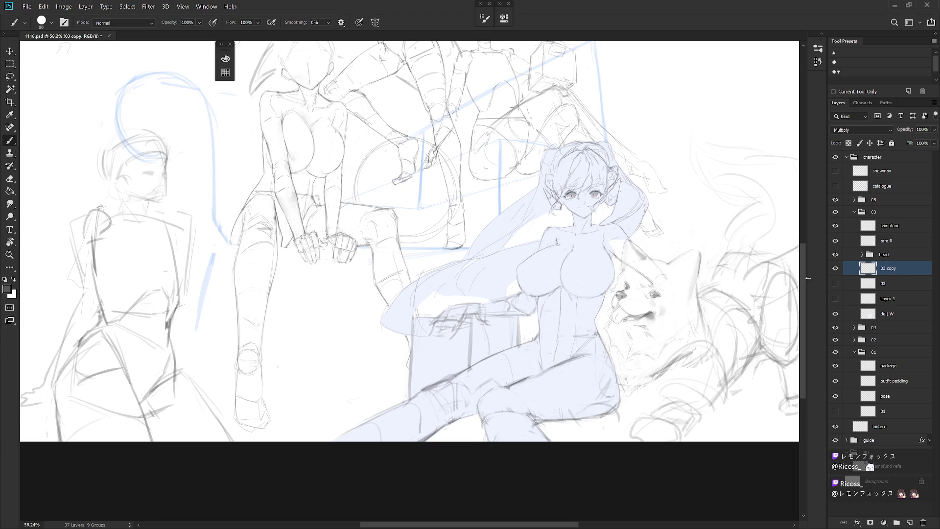
{"action": "right_click", "coordinate": [517, 365]}
{"action": "left_click", "coordinate": [611, 243]}
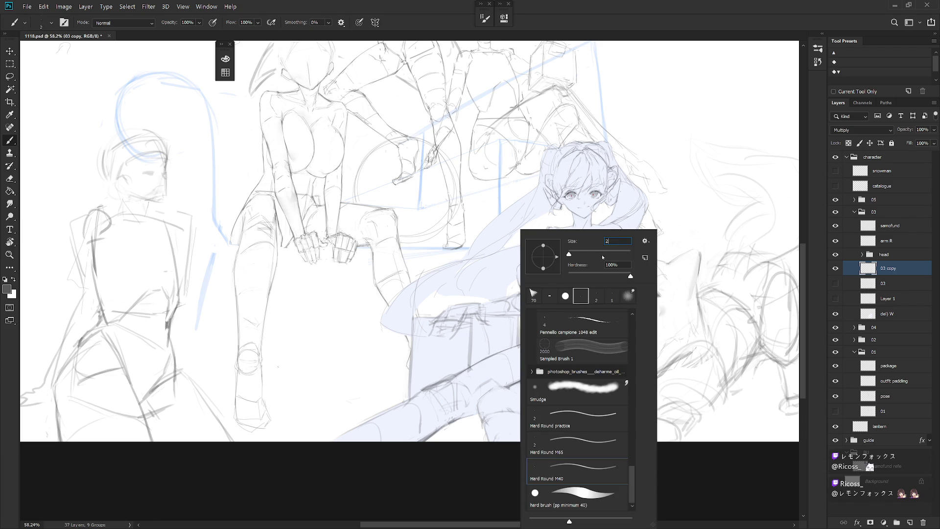
{"action": "key", "text": "Return"}
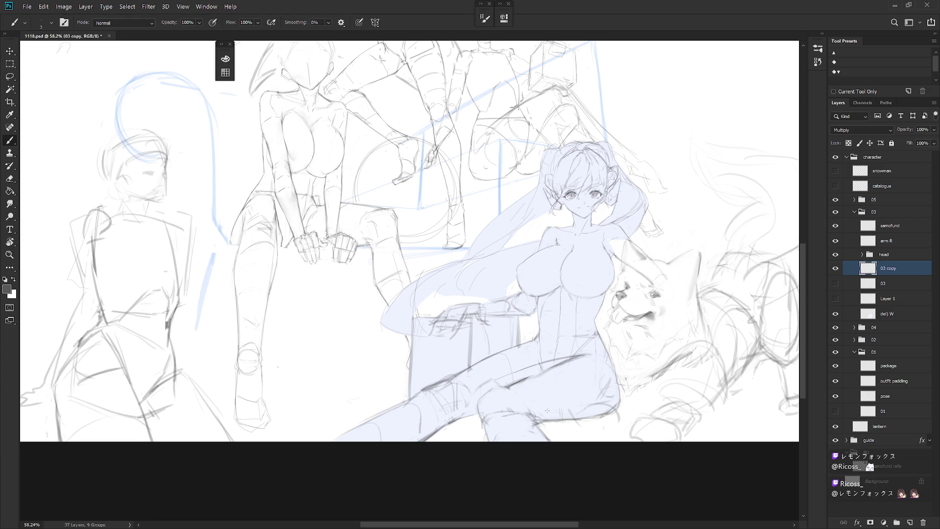
Step: Lasso the girl's lower leg and free-transform it into place
{"action": "key", "text": "l"}
{"action": "mouse_move", "coordinate": [550, 433]}
{"action": "left_mouse_down"}
{"action": "mouse_move", "coordinate": [495, 388]}
{"action": "mouse_move", "coordinate": [484, 432]}
{"action": "mouse_move", "coordinate": [510, 432]}
{"action": "mouse_move", "coordinate": [502, 407]}
{"action": "left_mouse_up"}
{"action": "key", "text": "ctrl+t"}
{"action": "key", "text": "Return"}
{"action": "key", "text": "ctrl+d"}
{"action": "key", "text": "e"}
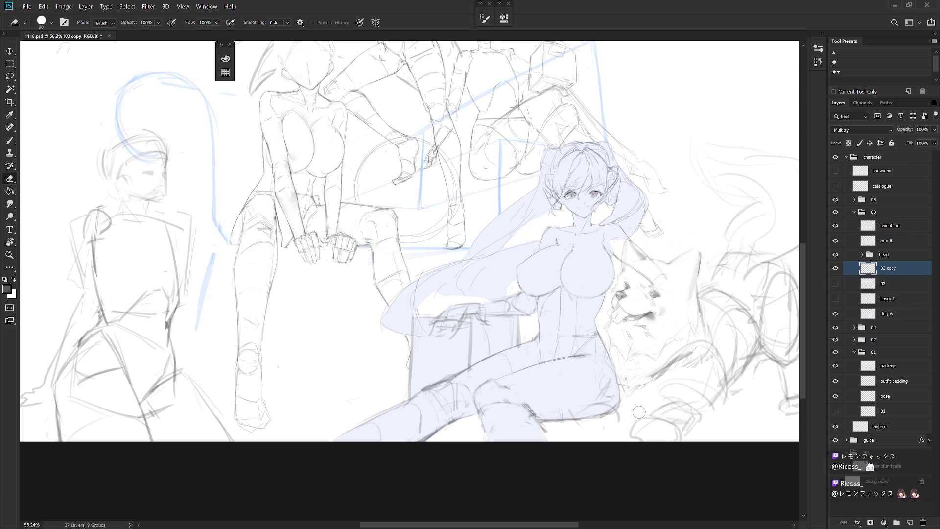
Step: Rotate the selected lower-leg line 9.66° and widen it to 114.30%
{"action": "key", "text": "l"}
{"action": "mouse_move", "coordinate": [594, 430]}
{"action": "left_mouse_down"}
{"action": "mouse_move", "coordinate": [623, 420]}
{"action": "mouse_move", "coordinate": [601, 400]}
{"action": "mouse_move", "coordinate": [542, 405]}
{"action": "mouse_move", "coordinate": [567, 429]}
{"action": "mouse_move", "coordinate": [595, 429]}
{"action": "mouse_move", "coordinate": [612, 410]}
{"action": "left_mouse_up"}
{"action": "key", "text": "ctrl+t"}
{"action": "mouse_move", "coordinate": [540, 441]}
{"action": "left_mouse_down"}
{"action": "mouse_move", "coordinate": [534, 471]}
{"action": "mouse_move", "coordinate": [509, 420]}
{"action": "mouse_move", "coordinate": [534, 444]}
{"action": "left_mouse_up"}
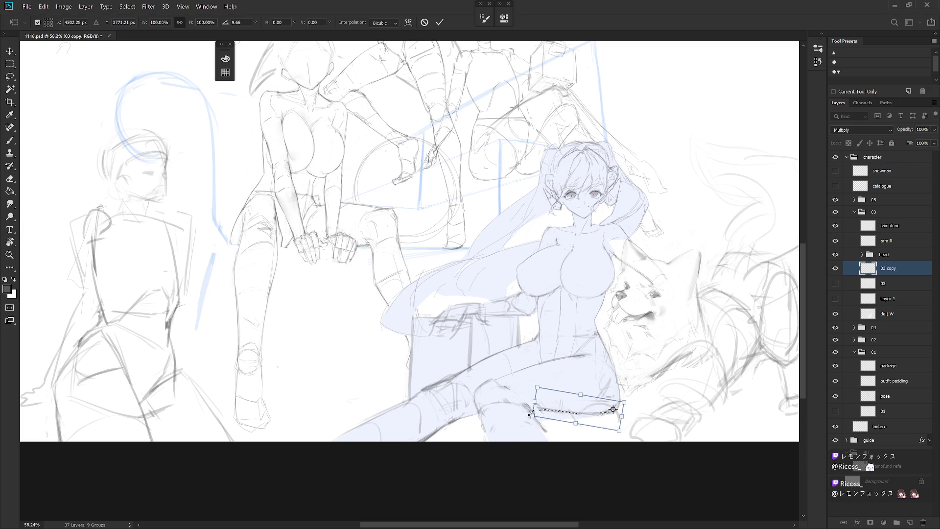
{"action": "left_click_drag", "start_coordinate": [534, 401], "coordinate": [522, 405]}
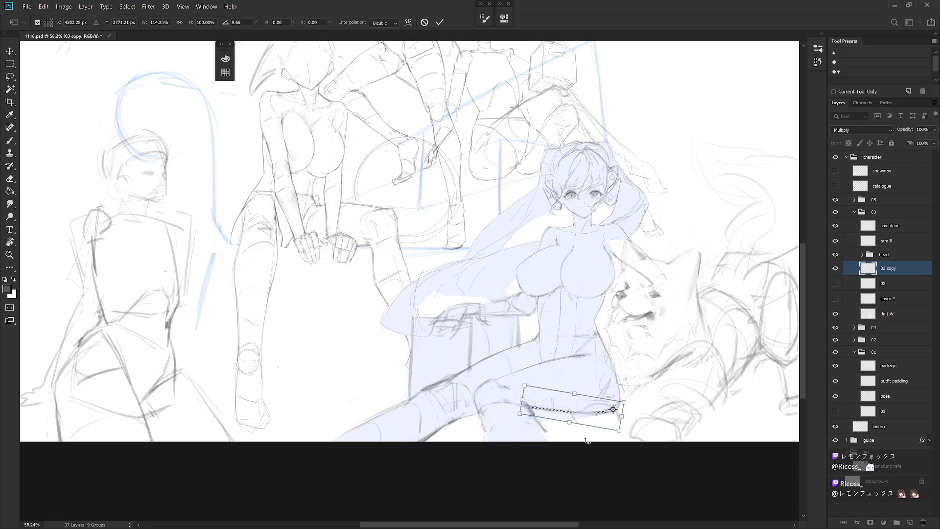
{"action": "key", "text": "Return"}
{"action": "key", "text": "ctrl+d"}
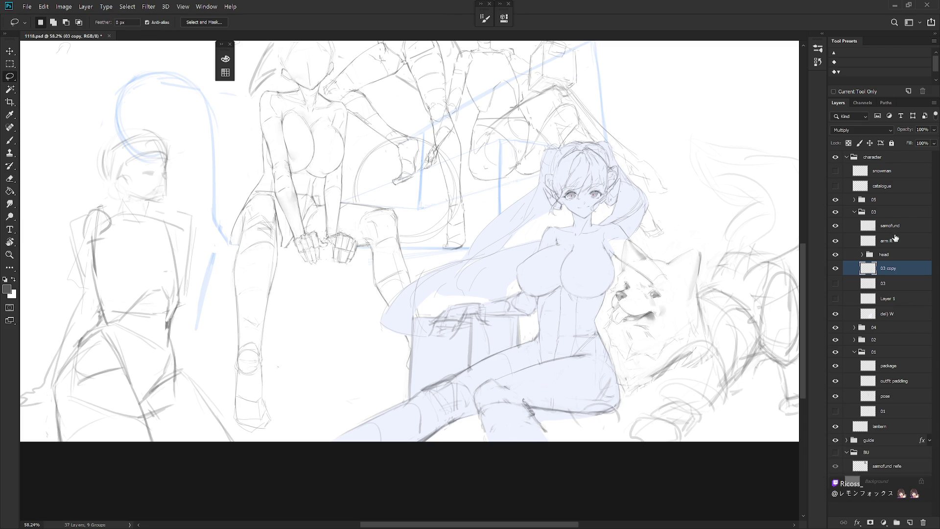
{"action": "left_click", "coordinate": [902, 229]}
{"action": "left_click", "coordinate": [834, 230]}
{"action": "left_click", "coordinate": [835, 227]}
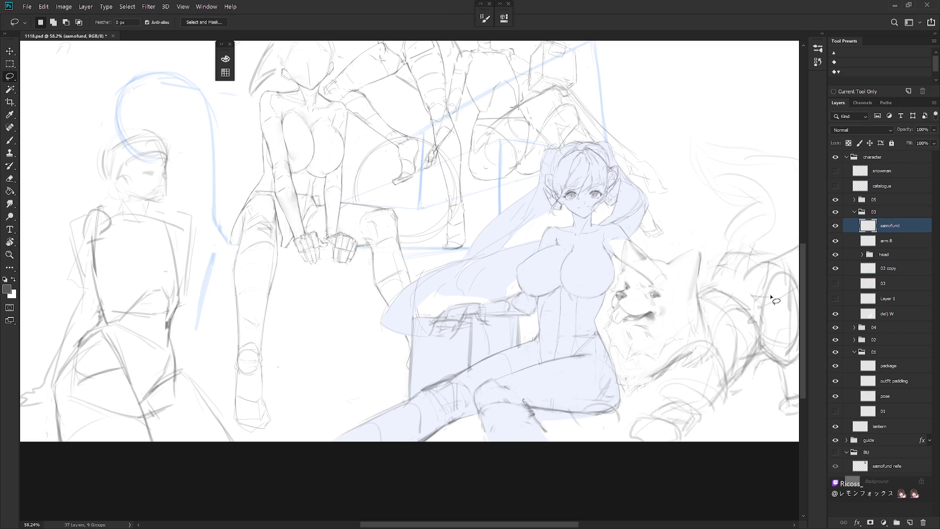
{"action": "left_click_drag", "start_coordinate": [610, 435], "coordinate": [617, 397]}
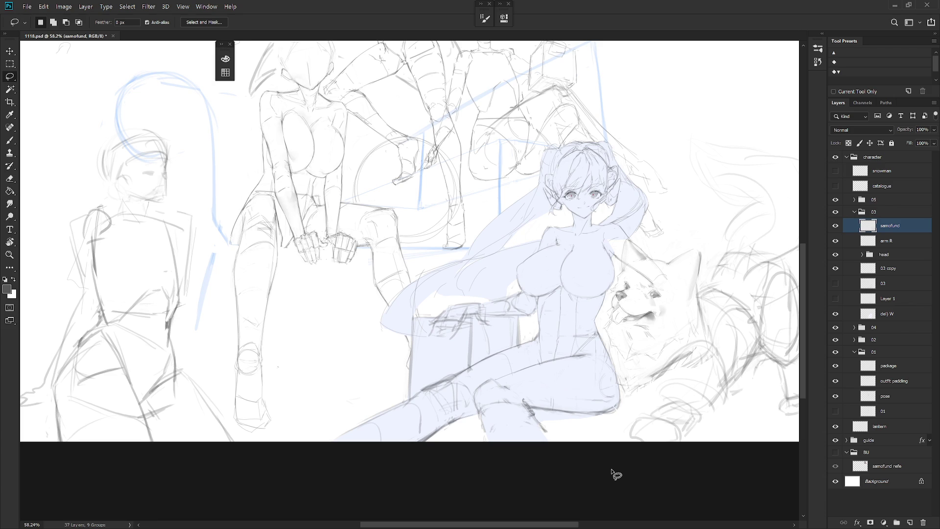
{"action": "scroll", "coordinate": [599, 406], "scroll_direction": "down", "scroll_amount": 3}
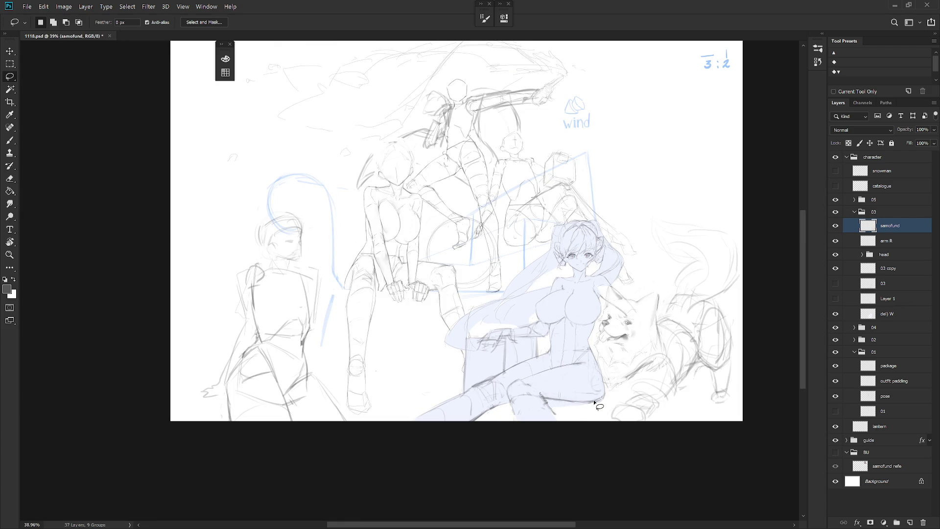
{"action": "key", "text": "b"}
{"action": "key", "text": "ctrl+z"}
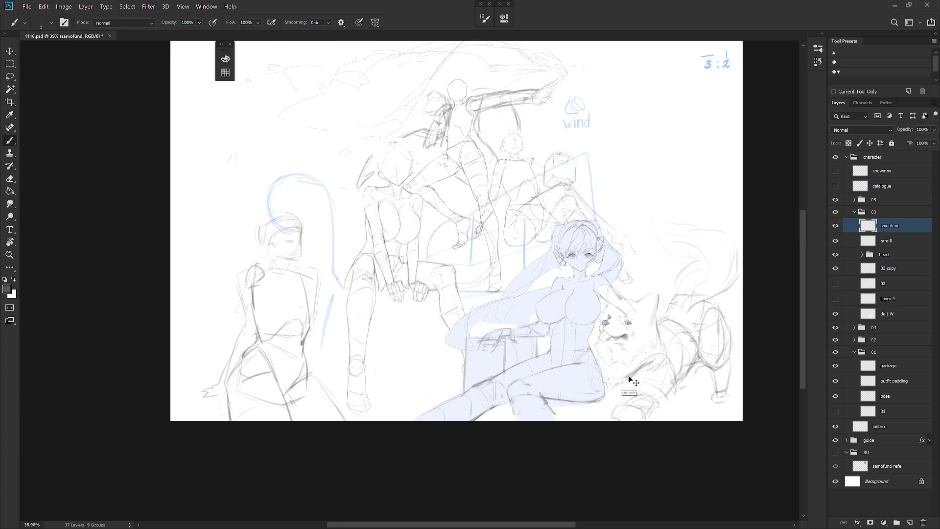
{"action": "left_click_drag", "start_coordinate": [627, 374], "coordinate": [645, 361]}
{"action": "key", "text": "ctrl+z"}
{"action": "scroll", "coordinate": [597, 391], "scroll_direction": "up", "scroll_amount": 3}
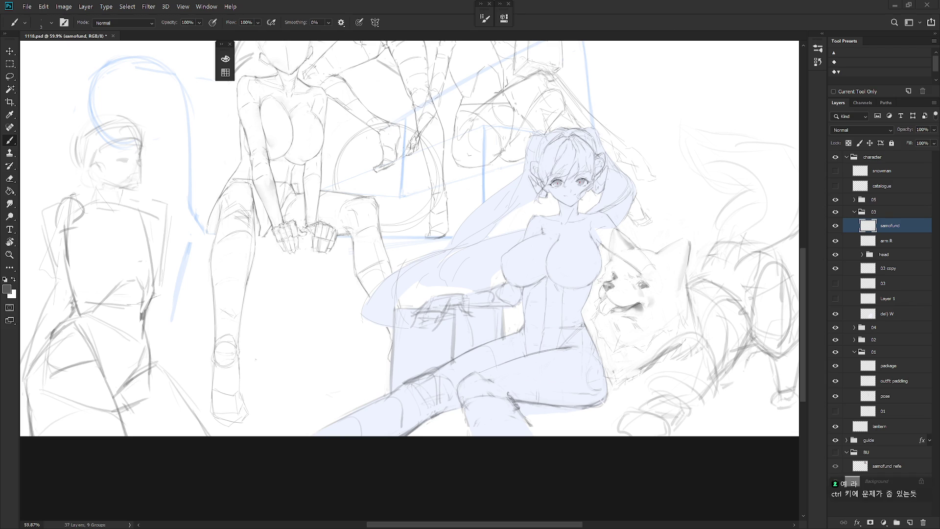
Step: Select the 03 copy layer and rotate the canvas counter-clockwise for sketching
{"action": "left_click_drag", "start_coordinate": [748, 281], "coordinate": [761, 270]}
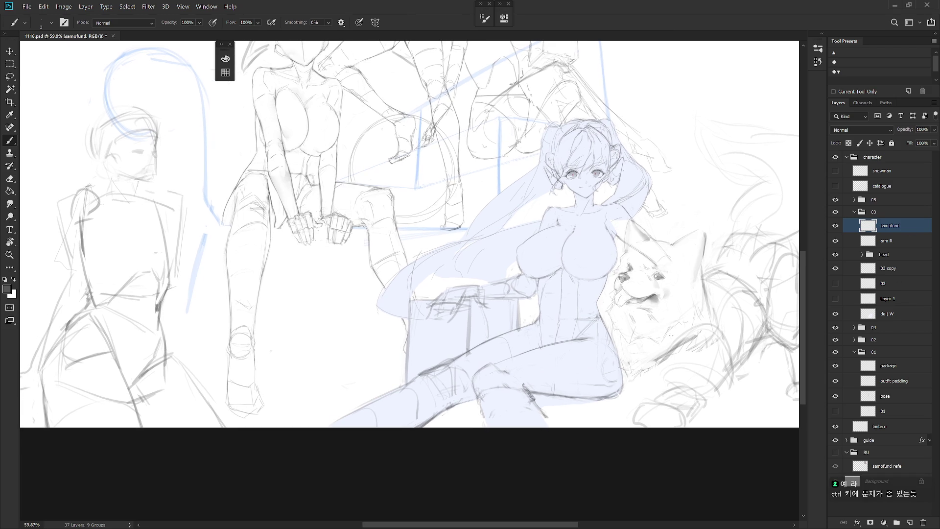
{"action": "left_click", "coordinate": [903, 306]}
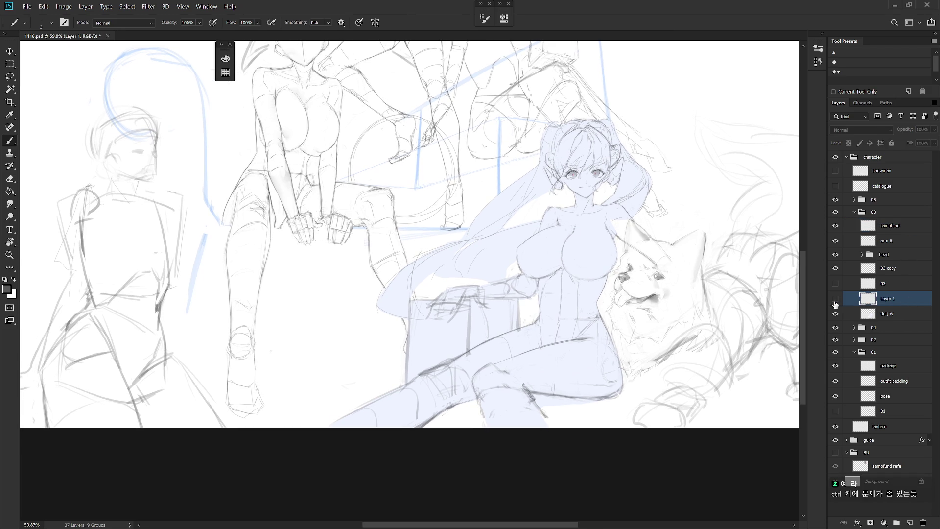
{"action": "left_click", "coordinate": [900, 273]}
{"action": "left_click", "coordinate": [835, 269]}
{"action": "left_click", "coordinate": [835, 270]}
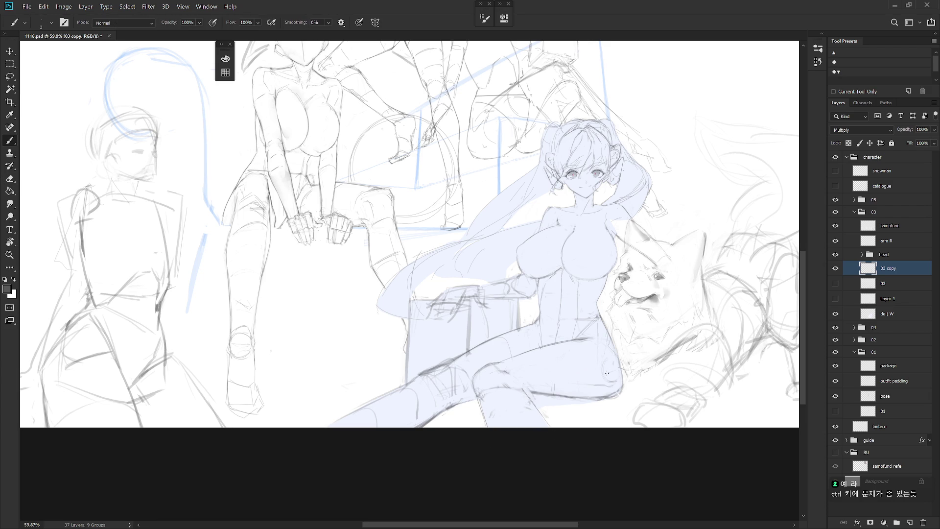
{"action": "key", "text": "r"}
{"action": "mouse_move", "coordinate": [610, 403]}
{"action": "left_mouse_down"}
{"action": "mouse_move", "coordinate": [544, 365]}
{"action": "mouse_move", "coordinate": [530, 370]}
{"action": "mouse_move", "coordinate": [614, 350]}
{"action": "left_mouse_up"}
Step: Straighten the view and delete the stray lines on the girl's thigh
{"action": "key", "text": "e"}
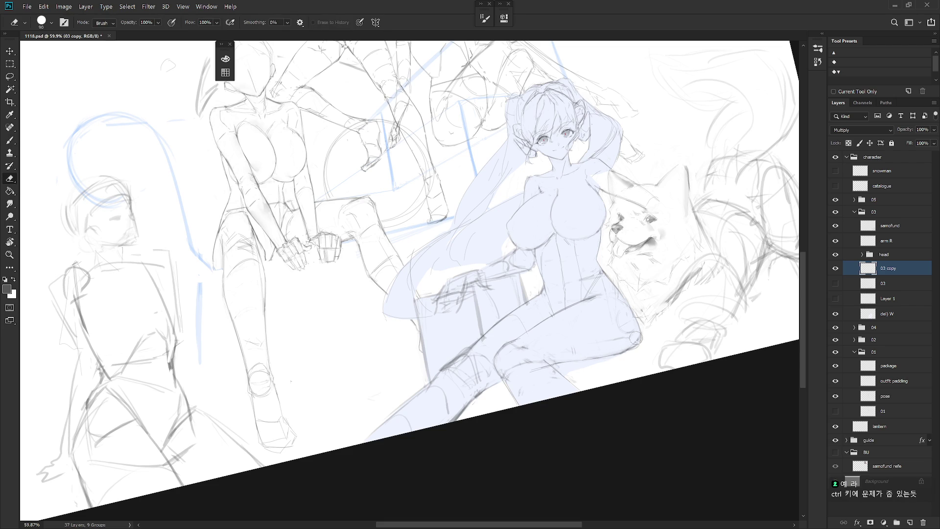
{"action": "key", "text": "b"}
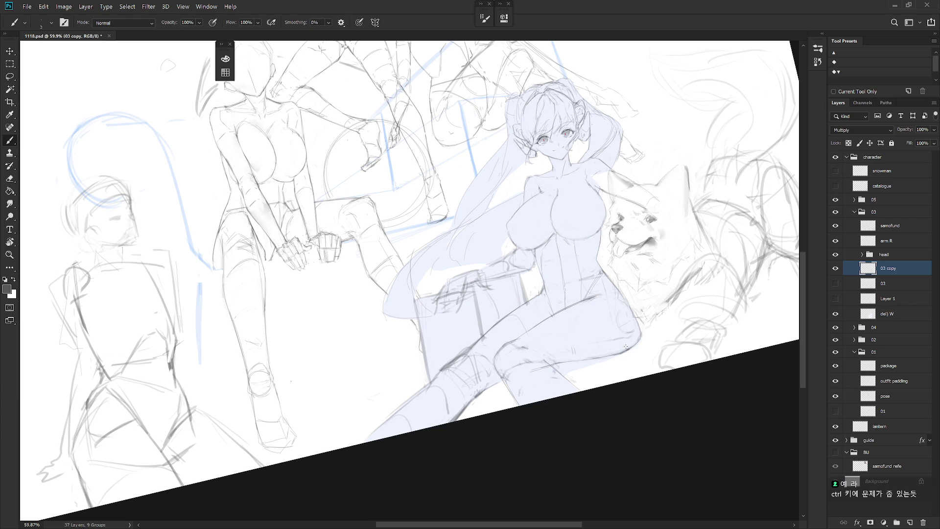
{"action": "key", "text": "e"}
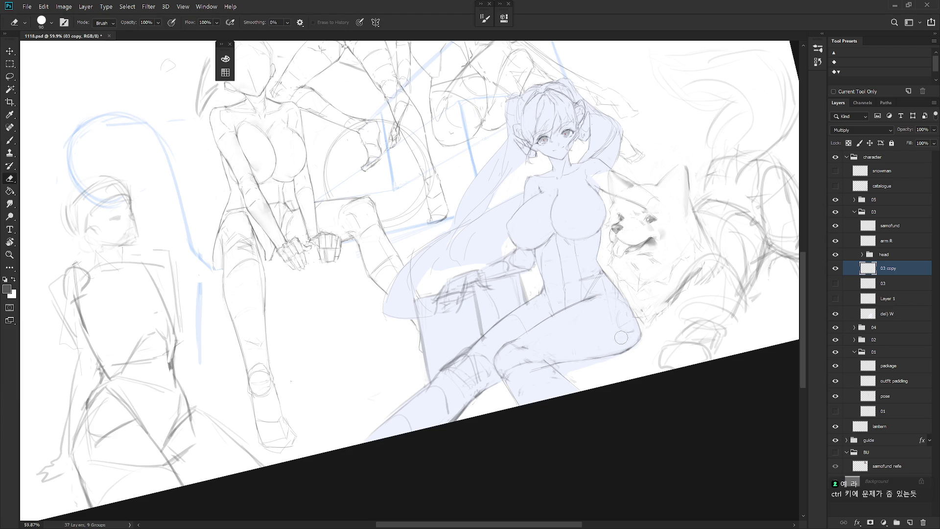
{"action": "key", "text": "Escape"}
{"action": "key", "text": "l"}
{"action": "mouse_move", "coordinate": [598, 322]}
{"action": "left_mouse_down"}
{"action": "mouse_move", "coordinate": [603, 392]}
{"action": "mouse_move", "coordinate": [621, 379]}
{"action": "mouse_move", "coordinate": [618, 350]}
{"action": "mouse_move", "coordinate": [599, 323]}
{"action": "left_mouse_up"}
{"action": "key", "text": "Delete"}
{"action": "key", "text": "ctrl+d"}
{"action": "key", "text": "b"}
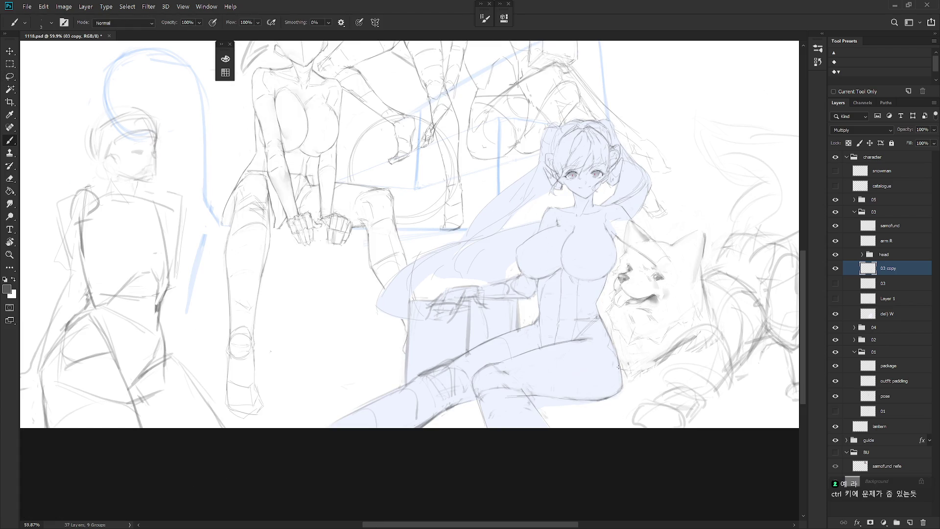
Step: Rotate the view about 60° to refine strokes, then set the canvas upright
{"action": "mouse_move", "coordinate": [607, 372]}
{"action": "left_mouse_down"}
{"action": "mouse_move", "coordinate": [440, 343]}
{"action": "mouse_move", "coordinate": [448, 421]}
{"action": "left_mouse_up"}
{"action": "key", "text": "r"}
{"action": "key", "text": "e"}
{"action": "key", "text": "b"}
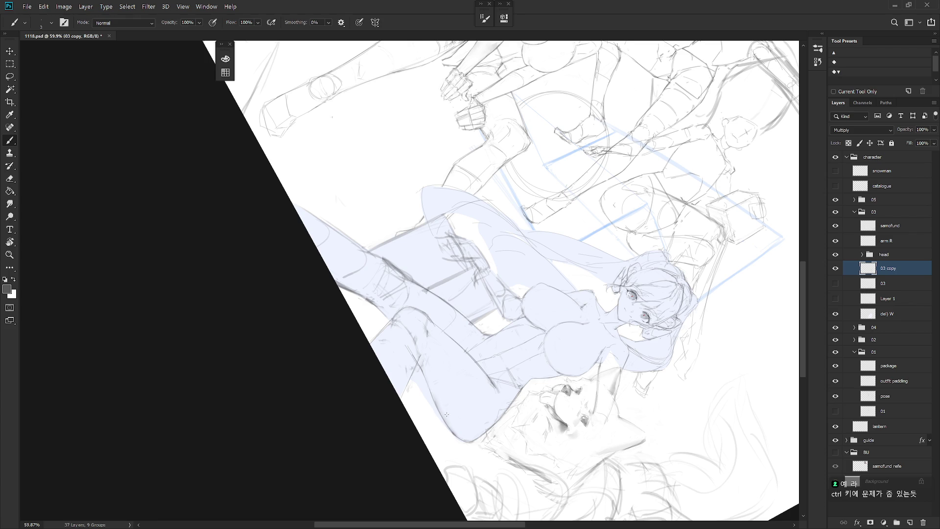
{"action": "key", "text": "Escape"}
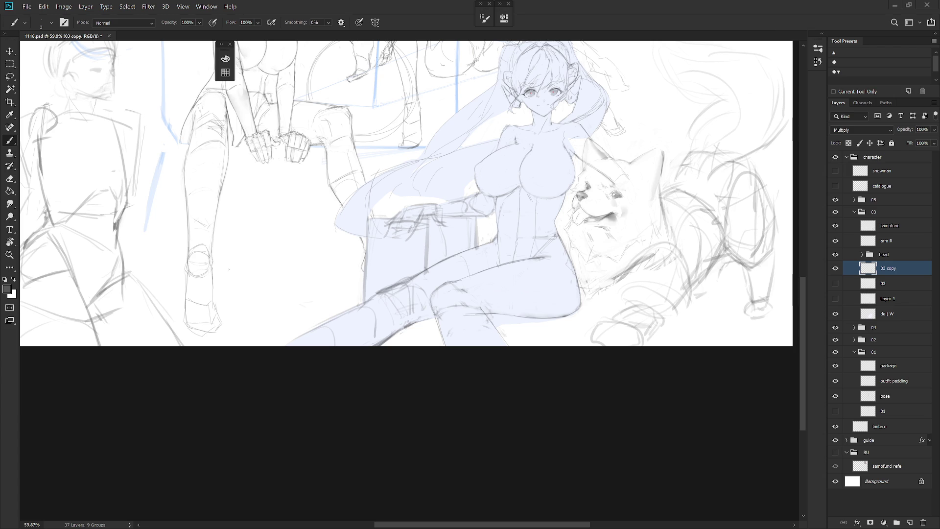
Step: Clean up the girl's face, torso and leg outlines on the 03 copy layer
{"action": "scroll", "coordinate": [617, 399], "scroll_direction": "down", "scroll_amount": 2}
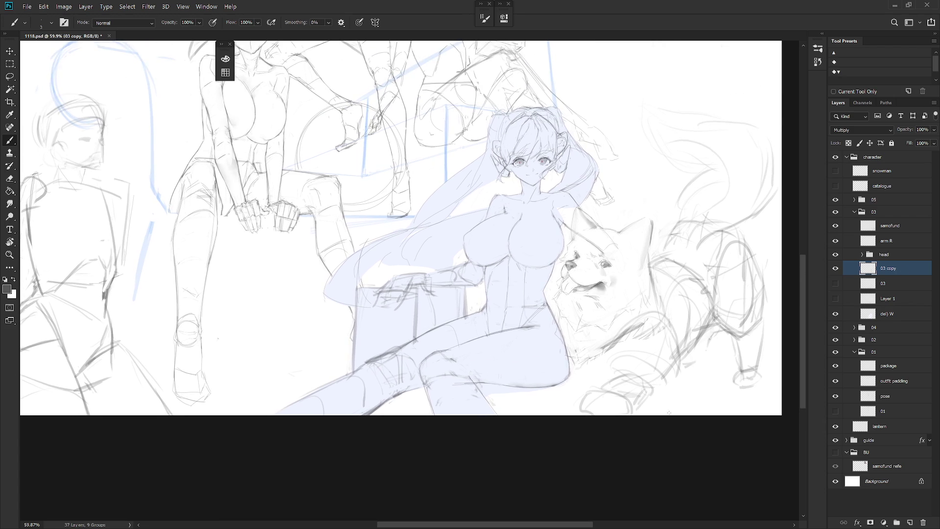
Step: Lasso the crossed leg strokes and shift them slightly left with Free Transform
{"action": "scroll", "coordinate": [638, 410], "scroll_direction": "down", "scroll_amount": 2}
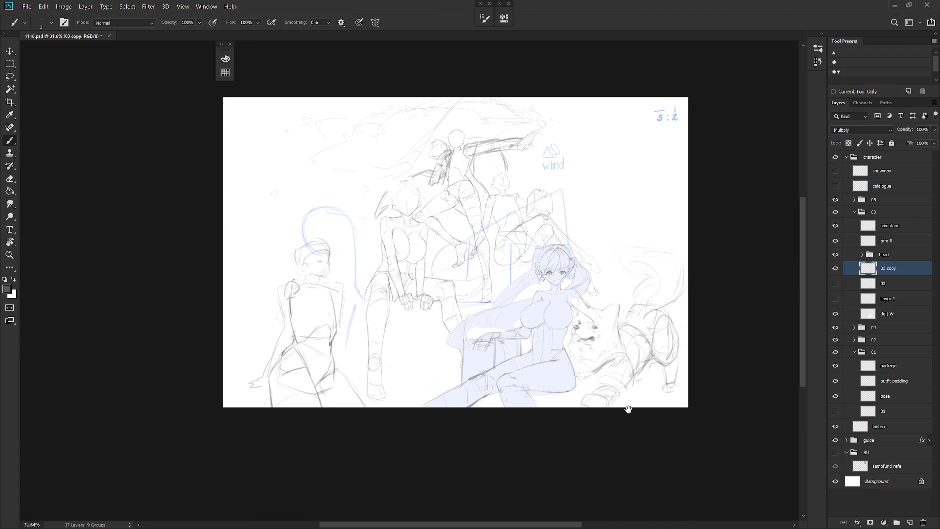
{"action": "scroll", "coordinate": [585, 386], "scroll_direction": "up", "scroll_amount": 4}
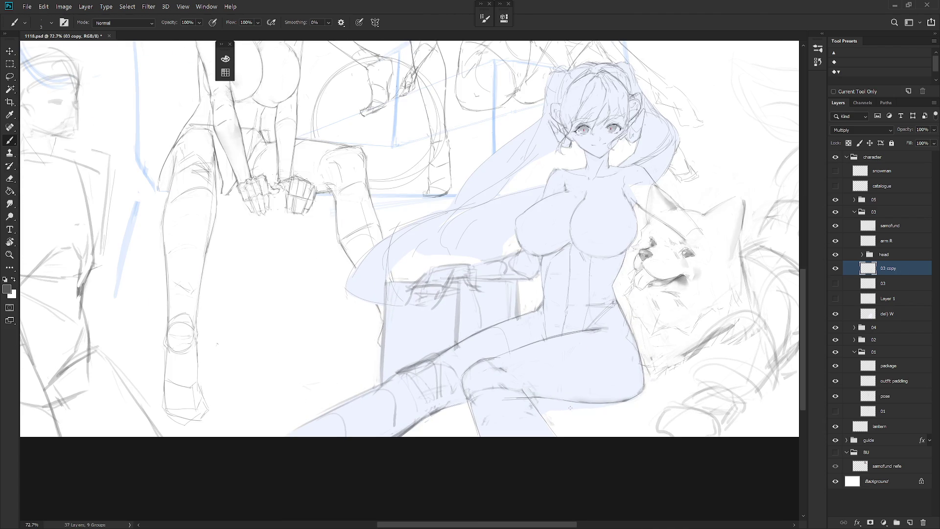
{"action": "key", "text": "l"}
{"action": "mouse_move", "coordinate": [563, 440]}
{"action": "left_mouse_down"}
{"action": "mouse_move", "coordinate": [492, 357]}
{"action": "mouse_move", "coordinate": [463, 384]}
{"action": "mouse_move", "coordinate": [500, 448]}
{"action": "left_mouse_up"}
{"action": "key", "text": "ctrl+t"}
{"action": "left_click_drag", "start_coordinate": [514, 392], "coordinate": [504, 391]}
{"action": "key", "text": "Return"}
{"action": "key", "text": "ctrl+d"}
Step: Sample the sketch line colour and erase stray leg lines with the view tilted about 20°
{"action": "key", "text": "b"}
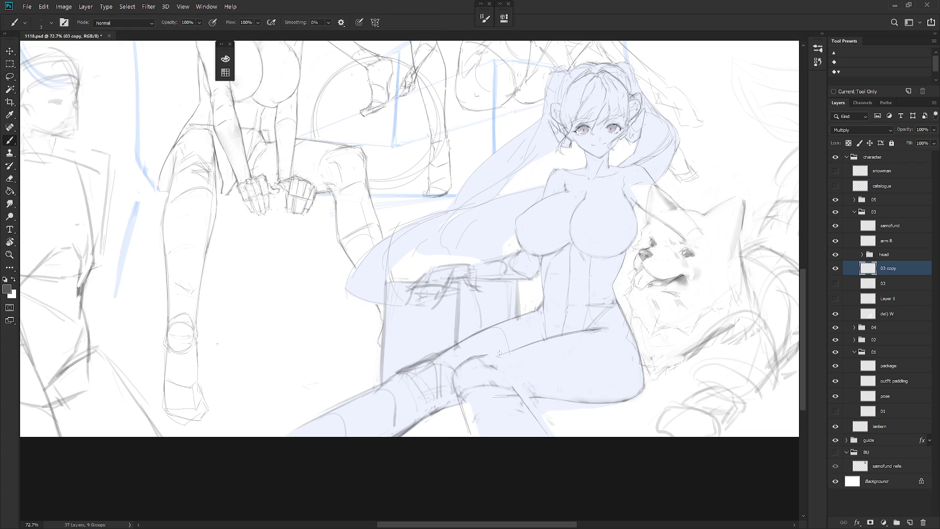
{"action": "left_click", "coordinate": [496, 352], "text": "alt"}
{"action": "key", "text": "e"}
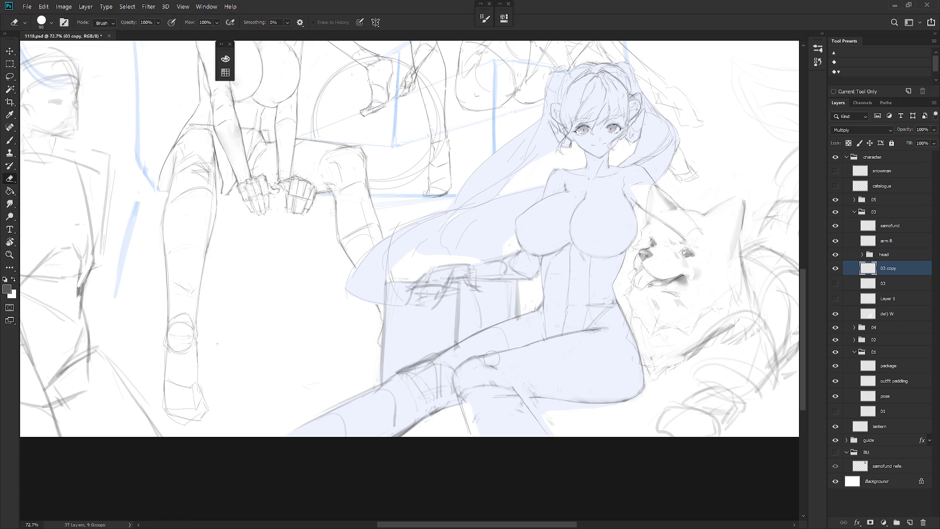
{"action": "key", "text": "b"}
{"action": "left_click_drag", "start_coordinate": [529, 393], "coordinate": [576, 339]}
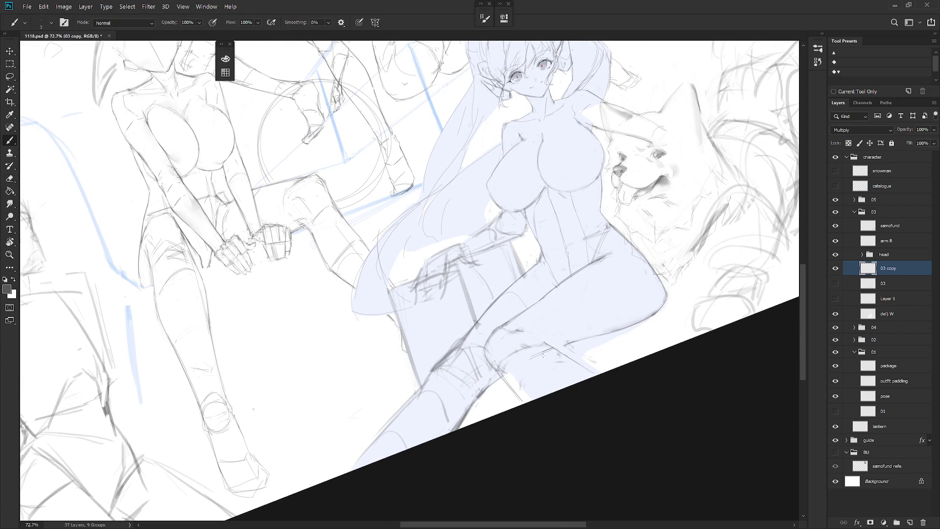
{"action": "key", "text": "e"}
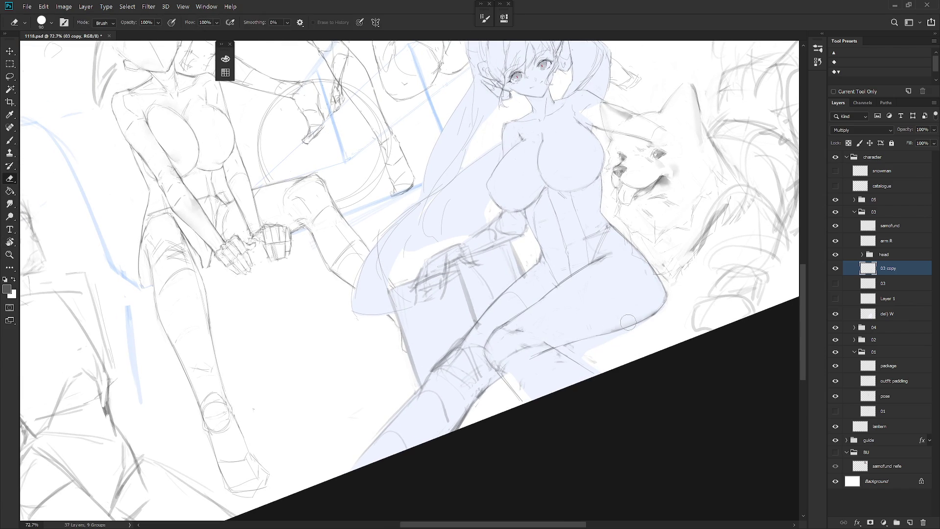
{"action": "key", "text": "b"}
{"action": "key", "text": "e"}
{"action": "key", "text": "b"}
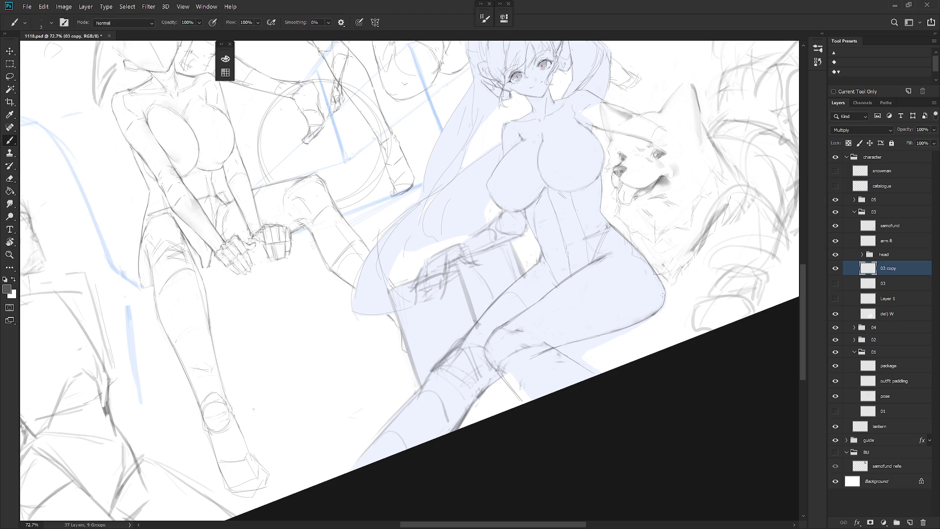
{"action": "left_click_drag", "start_coordinate": [660, 299], "coordinate": [584, 335]}
{"action": "key", "text": "e"}
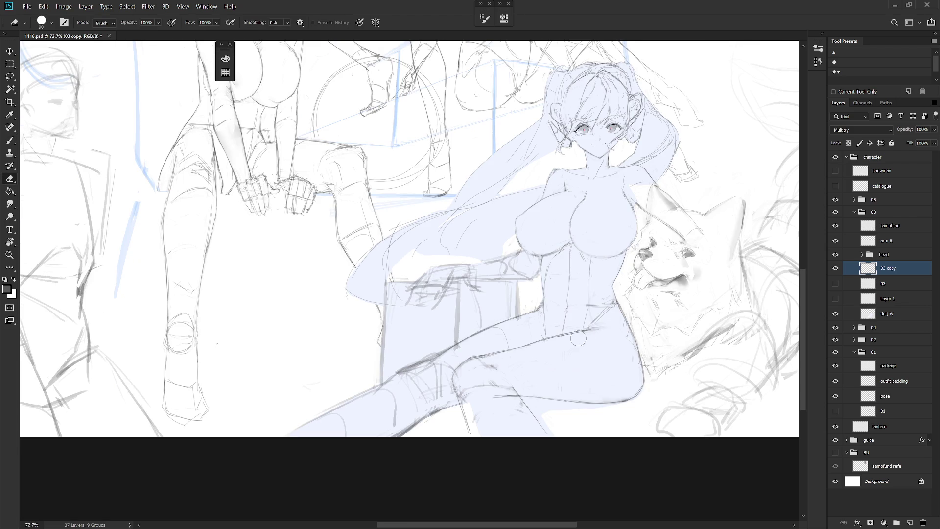
{"action": "key", "text": "b"}
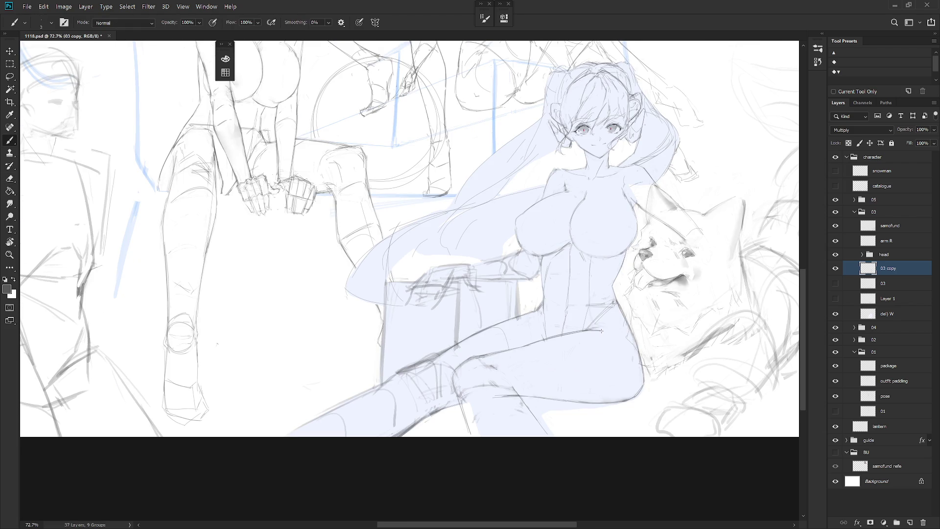
Step: Retouch the thigh outline and darken the knee outline with a short stroke
{"action": "mouse_move", "coordinate": [595, 326]}
{"action": "left_mouse_down"}
{"action": "mouse_move", "coordinate": [606, 333]}
{"action": "mouse_move", "coordinate": [598, 330]}
{"action": "left_mouse_up"}
{"action": "key", "text": "ctrl+z"}
{"action": "key", "text": "r"}
{"action": "key", "text": "e"}
{"action": "key", "text": "b"}
{"action": "key", "text": "e"}
{"action": "key", "text": "b"}
{"action": "key", "text": "e"}
{"action": "key", "text": "b"}
{"action": "key", "text": "e"}
{"action": "key", "text": "b"}
{"action": "left_click_drag", "start_coordinate": [635, 392], "coordinate": [624, 396]}
{"action": "scroll", "coordinate": [672, 361], "scroll_direction": "down", "scroll_amount": 5}
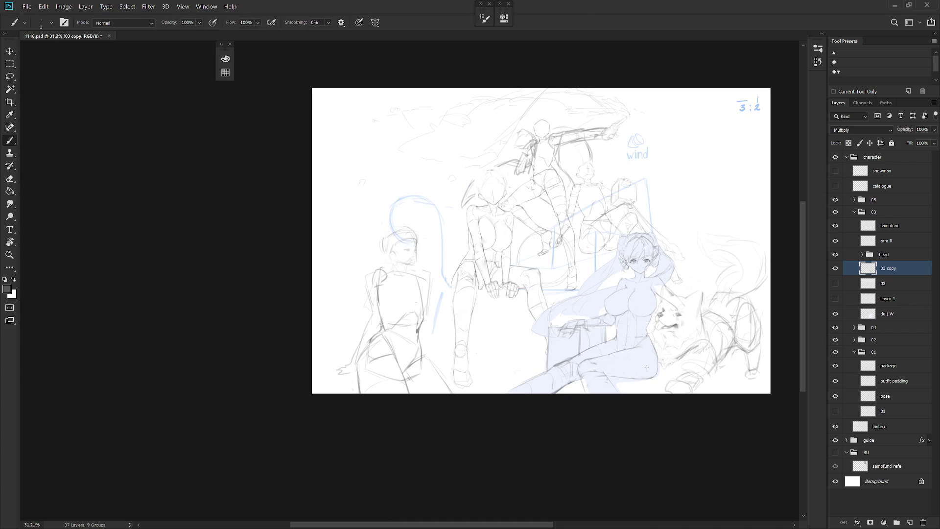
Step: Show the original 03 layer, hide the 03 copy layer, and delete 03 copy
{"action": "left_click", "coordinate": [835, 284]}
{"action": "left_click", "coordinate": [835, 269]}
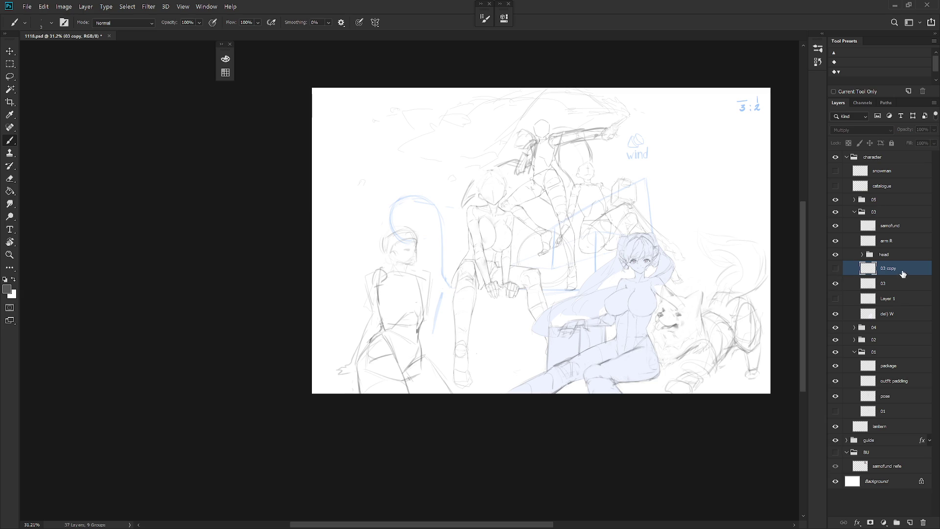
{"action": "key", "text": "Delete"}
{"action": "left_click_drag", "start_coordinate": [633, 352], "coordinate": [658, 344]}
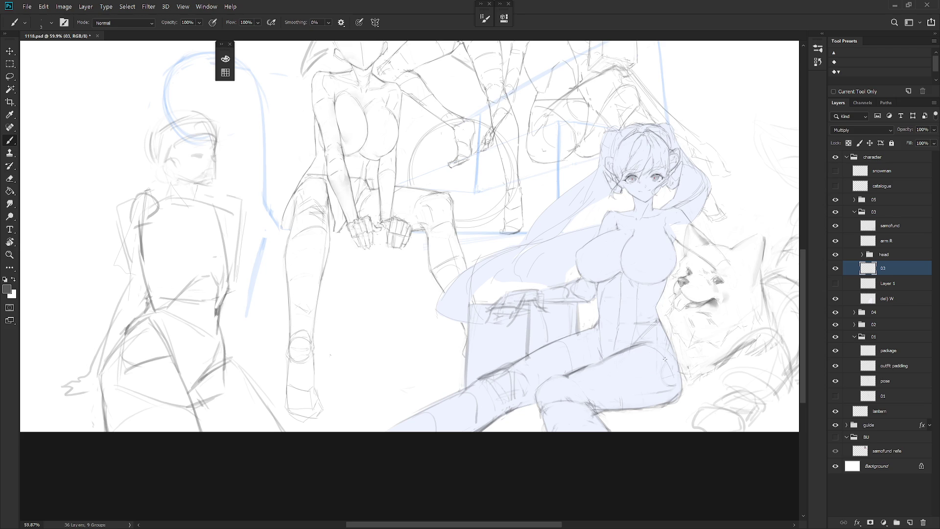
Step: Lasso the knee strokes and move them right and down
{"action": "left_click_drag", "start_coordinate": [607, 362], "coordinate": [644, 396]}
{"action": "key", "text": "l"}
{"action": "mouse_move", "coordinate": [614, 430]}
{"action": "left_mouse_down"}
{"action": "mouse_move", "coordinate": [560, 375]}
{"action": "mouse_move", "coordinate": [538, 417]}
{"action": "mouse_move", "coordinate": [592, 432]}
{"action": "mouse_move", "coordinate": [623, 429]}
{"action": "left_mouse_up"}
{"action": "key", "text": "ctrl+t"}
{"action": "key", "text": "Return"}
{"action": "key", "text": "ctrl+d"}
Step: Redraw the thigh line and lower-leg contour with short brush strokes and erasing
{"action": "key", "text": "e"}
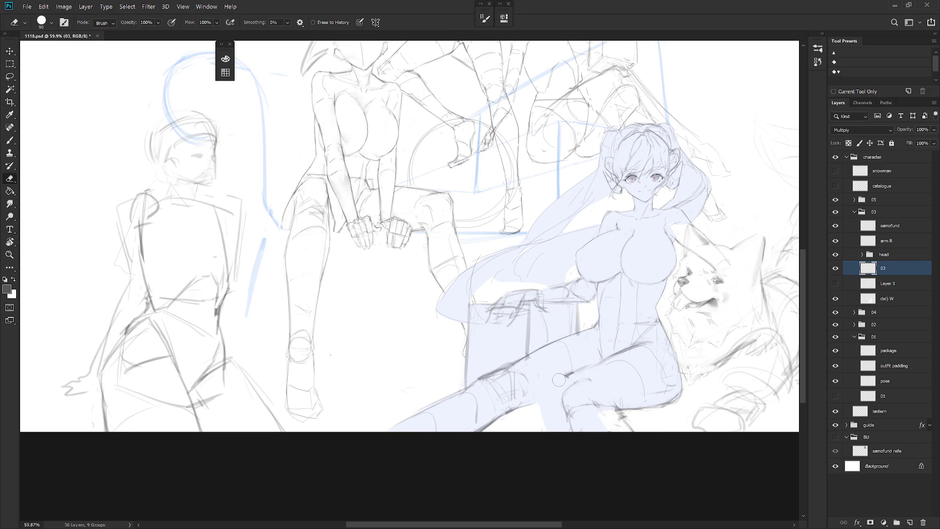
{"action": "key", "text": "b"}
{"action": "left_click_drag", "start_coordinate": [601, 361], "coordinate": [582, 377]}
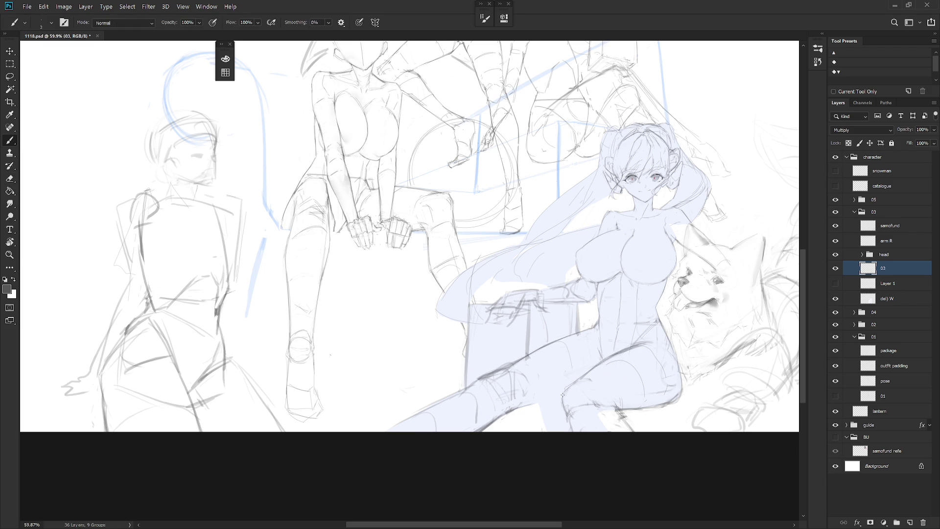
{"action": "left_click_drag", "start_coordinate": [574, 380], "coordinate": [603, 391]}
{"action": "mouse_move", "coordinate": [627, 413]}
{"action": "left_mouse_down"}
{"action": "mouse_move", "coordinate": [612, 407]}
{"action": "mouse_move", "coordinate": [629, 431]}
{"action": "left_mouse_up"}
{"action": "key", "text": "e"}
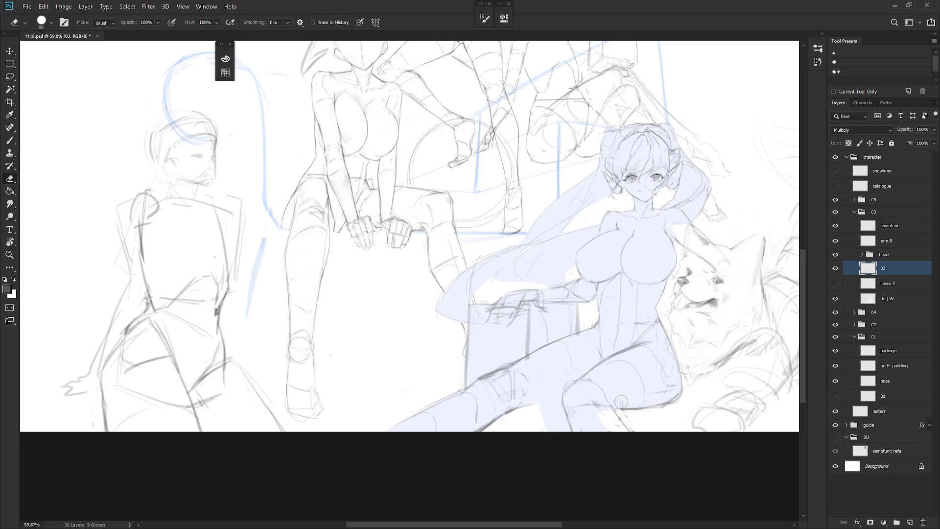
{"action": "key", "text": "b"}
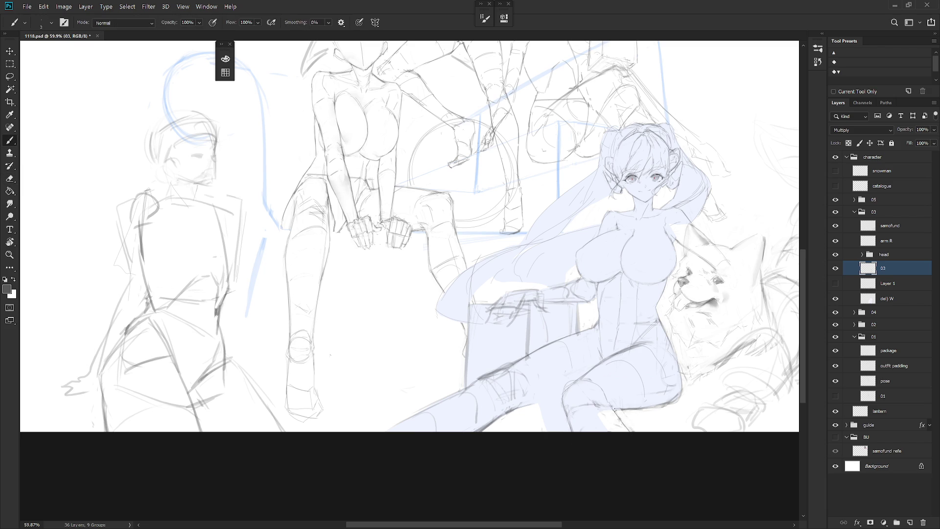
{"action": "key", "text": "e"}
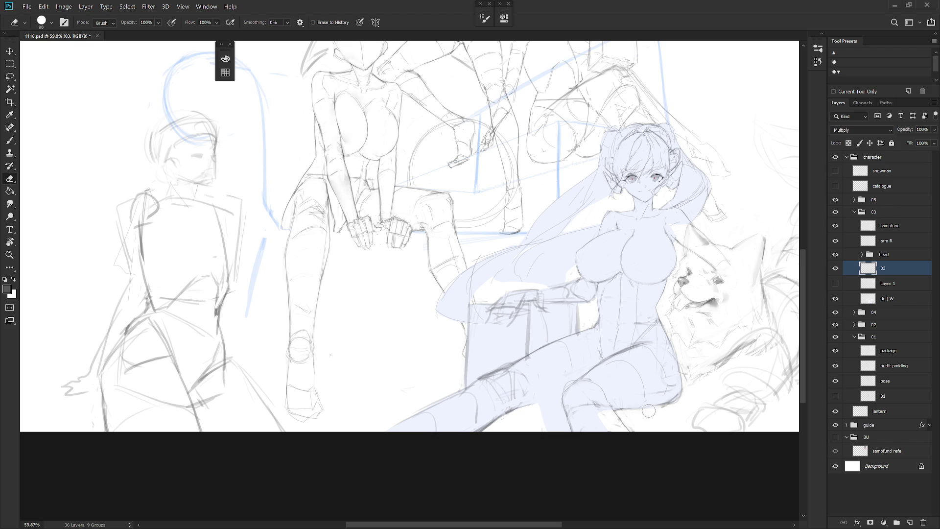
{"action": "key", "text": "b"}
{"action": "key", "text": "e"}
{"action": "key", "text": "b"}
{"action": "key", "text": "e"}
{"action": "key", "text": "b"}
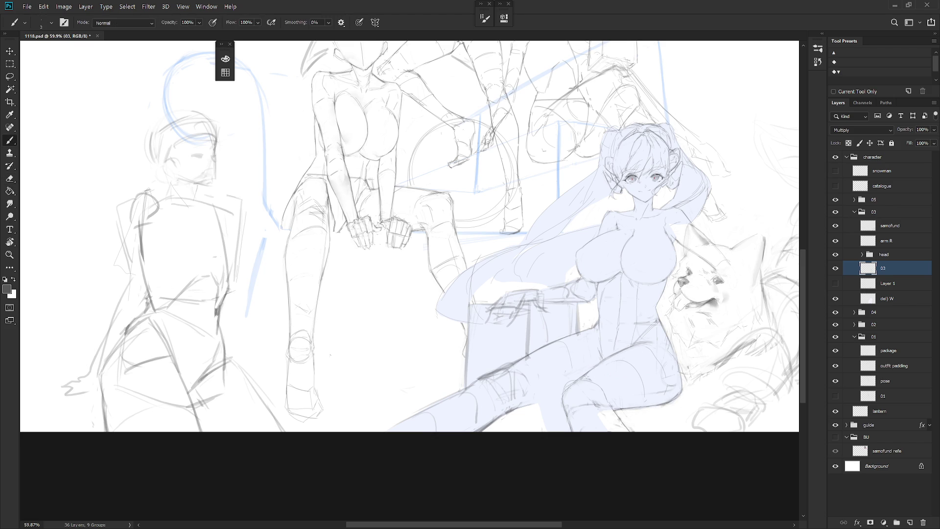
Step: Add short strokes around the knee, undoing and redrawing the misplaced ones
{"action": "left_click_drag", "start_coordinate": [547, 398], "coordinate": [529, 405]}
{"action": "key", "text": "ctrl+z"}
{"action": "key", "text": "e"}
{"action": "key", "text": "b"}
{"action": "key", "text": "e"}
{"action": "key", "text": "b"}
{"action": "left_click_drag", "start_coordinate": [576, 387], "coordinate": [566, 390]}
{"action": "key", "text": "ctrl+z"}
{"action": "mouse_move", "coordinate": [575, 402]}
{"action": "left_mouse_down"}
{"action": "mouse_move", "coordinate": [589, 400]}
{"action": "mouse_move", "coordinate": [583, 388]}
{"action": "mouse_move", "coordinate": [579, 398]}
{"action": "left_mouse_up"}
{"action": "left_click_drag", "start_coordinate": [628, 428], "coordinate": [614, 461]}
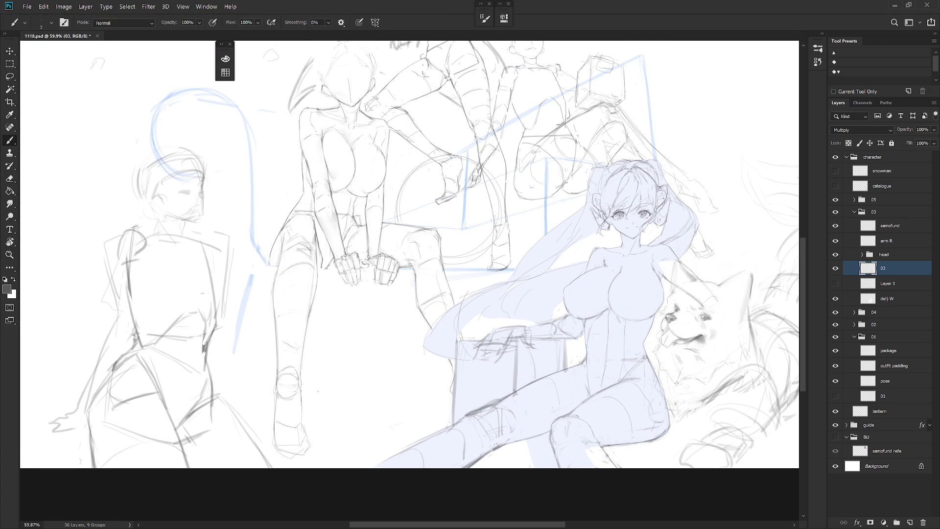
{"action": "left_click_drag", "start_coordinate": [668, 395], "coordinate": [666, 427]}
Step: On the del) W layer, fill a lassoed patch beside the lower leg with white
{"action": "left_click", "coordinate": [894, 299]}
{"action": "key", "text": "l"}
{"action": "mouse_move", "coordinate": [601, 446]}
{"action": "left_mouse_down"}
{"action": "mouse_move", "coordinate": [621, 475]}
{"action": "mouse_move", "coordinate": [589, 474]}
{"action": "mouse_move", "coordinate": [576, 438]}
{"action": "left_mouse_up"}
{"action": "key", "text": "b"}
{"action": "key", "text": "x"}
{"action": "key", "text": "Delete"}
{"action": "key", "text": "ctrl+d"}
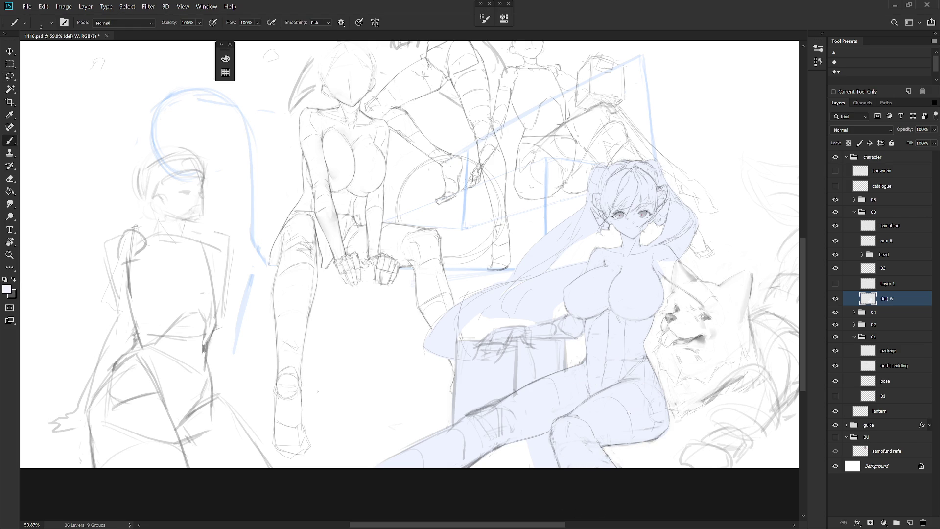
{"action": "key", "text": "l"}
{"action": "mouse_move", "coordinate": [553, 450]}
{"action": "left_mouse_down"}
{"action": "mouse_move", "coordinate": [543, 472]}
{"action": "mouse_move", "coordinate": [520, 446]}
{"action": "mouse_move", "coordinate": [549, 432]}
{"action": "left_mouse_up"}
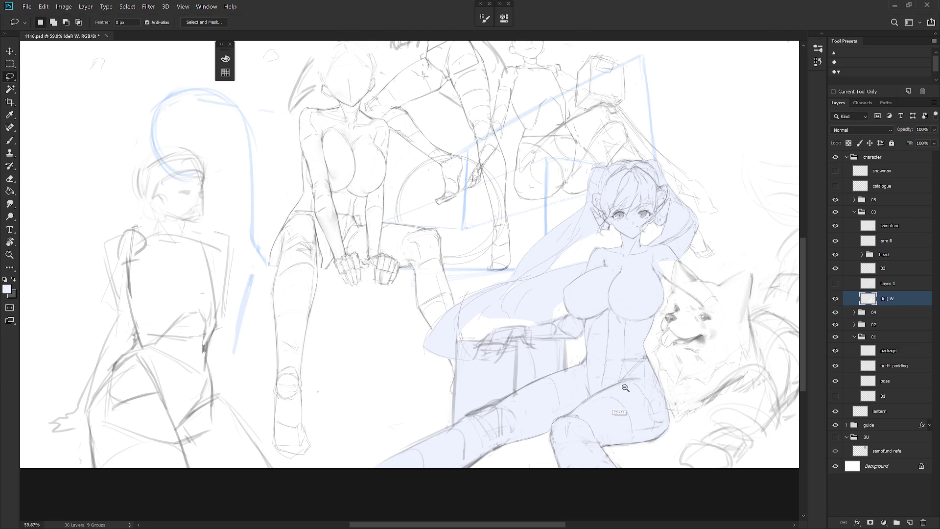
{"action": "scroll", "coordinate": [624, 391], "scroll_direction": "down", "scroll_amount": 5}
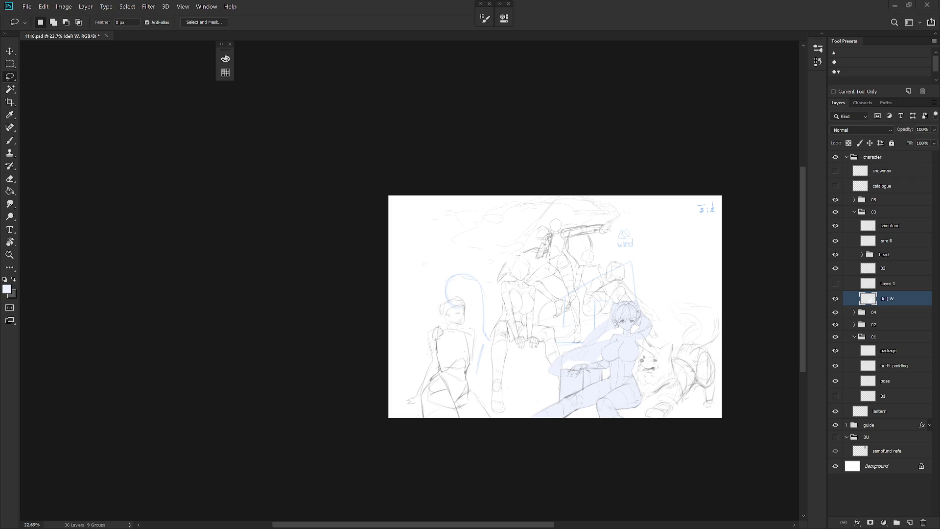
{"action": "scroll", "coordinate": [634, 336], "scroll_direction": "up", "scroll_amount": 4}
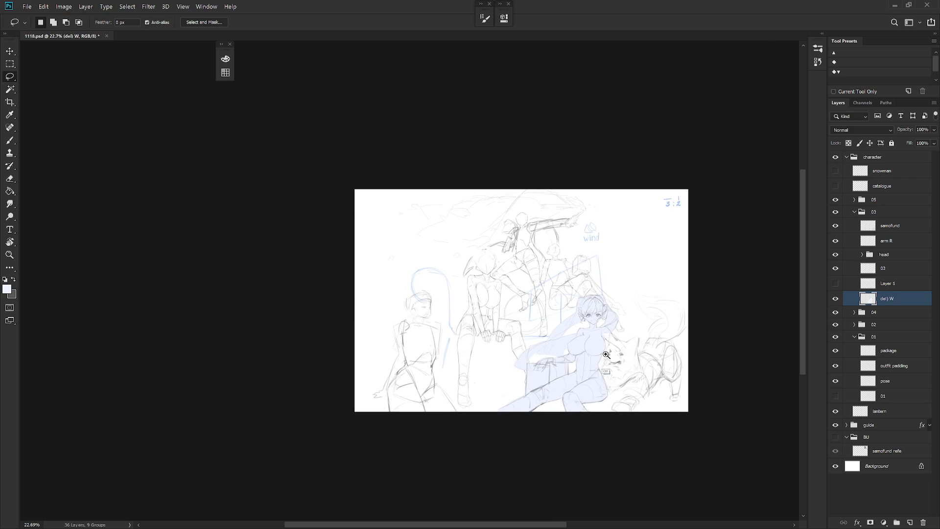
{"action": "key", "text": "b"}
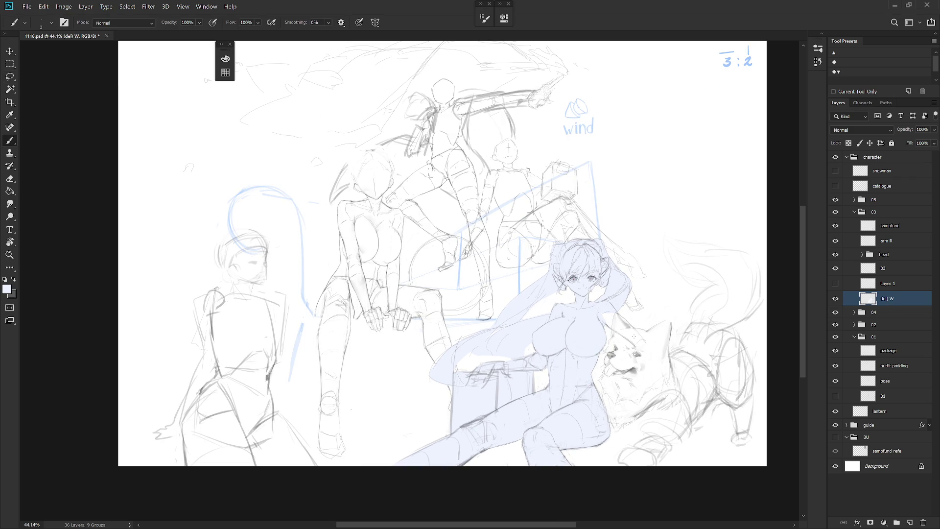
Step: Hide the arm R layer and make 03 the working layer
{"action": "left_click", "coordinate": [896, 270]}
{"action": "left_click", "coordinate": [836, 242]}
{"action": "left_click", "coordinate": [835, 241]}
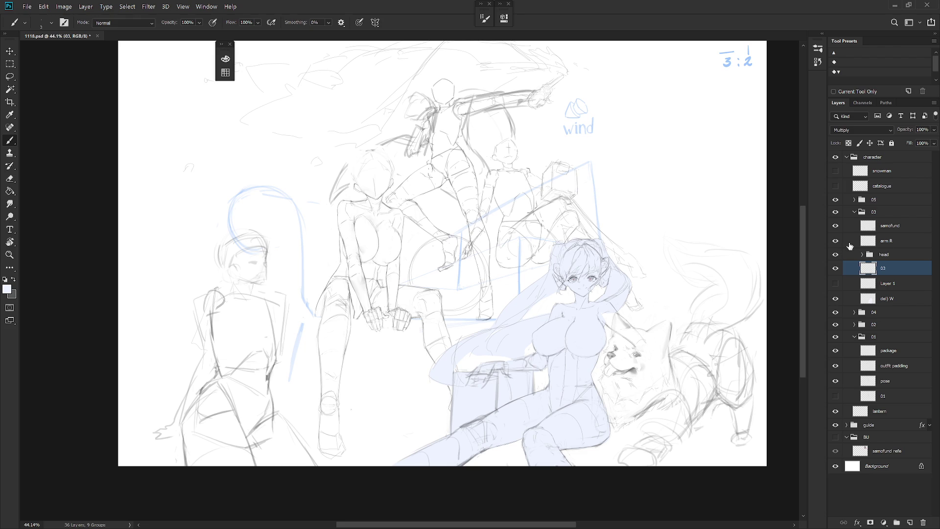
{"action": "left_click", "coordinate": [898, 242]}
{"action": "scroll", "coordinate": [560, 347], "scroll_direction": "up", "scroll_amount": 1}
{"action": "scroll", "coordinate": [560, 347], "scroll_direction": "up", "scroll_amount": 1}
{"action": "key", "text": "e"}
{"action": "left_click", "coordinate": [836, 241]}
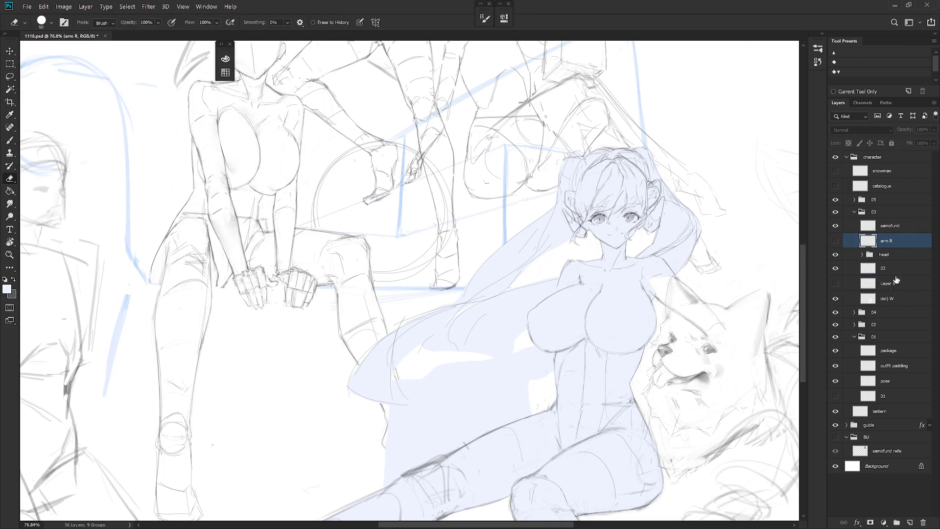
{"action": "left_click", "coordinate": [888, 268]}
{"action": "scroll", "coordinate": [501, 346], "scroll_direction": "up", "scroll_amount": 1}
Step: With a tilted view and dark grey pencil, strengthen the chest's left outline
{"action": "key", "text": "r"}
{"action": "left_click_drag", "start_coordinate": [538, 294], "coordinate": [502, 346]}
{"action": "key", "text": "shift+r"}
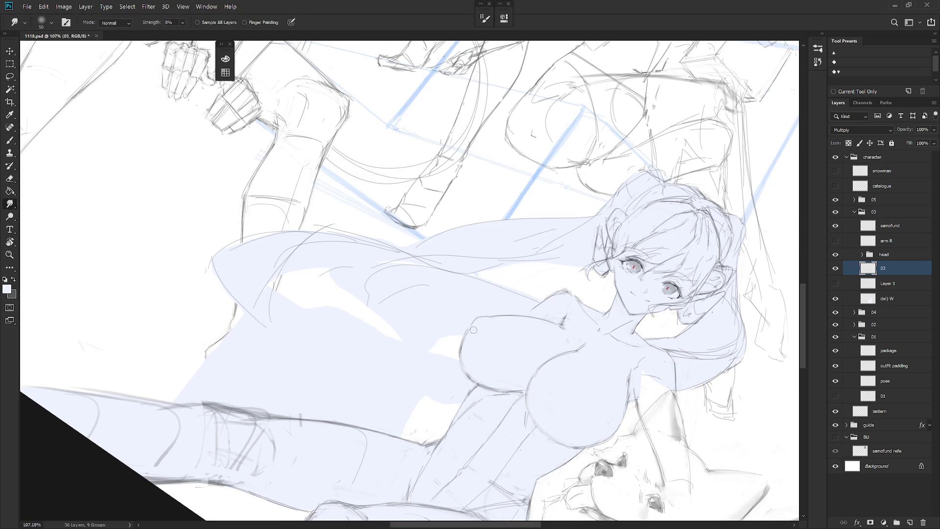
{"action": "key", "text": "b"}
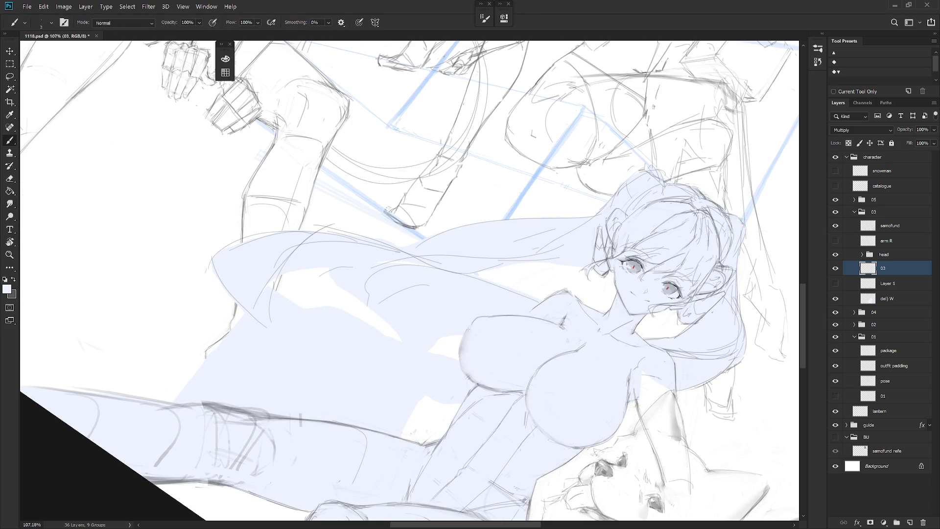
{"action": "key", "text": "x"}
{"action": "right_click", "coordinate": [465, 347]}
{"action": "left_click", "coordinate": [896, 272]}
{"action": "mouse_move", "coordinate": [490, 339]}
{"action": "left_mouse_down"}
{"action": "mouse_move", "coordinate": [478, 316]}
{"action": "mouse_move", "coordinate": [467, 371]}
{"action": "left_mouse_up"}
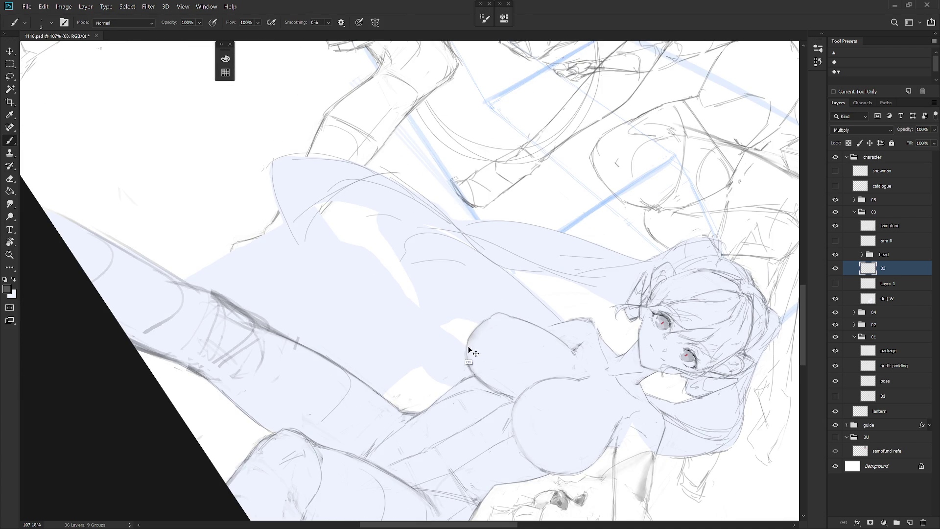
{"action": "key", "text": "e"}
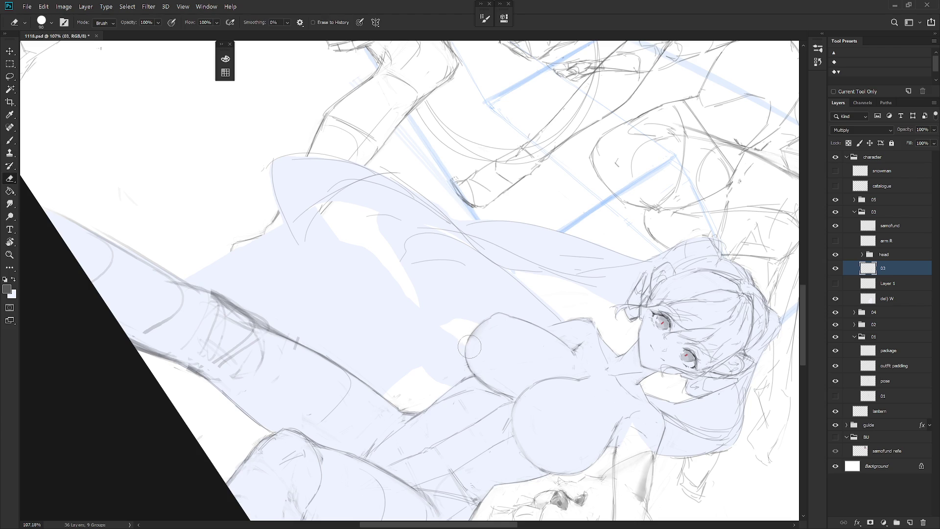
{"action": "key", "text": "b"}
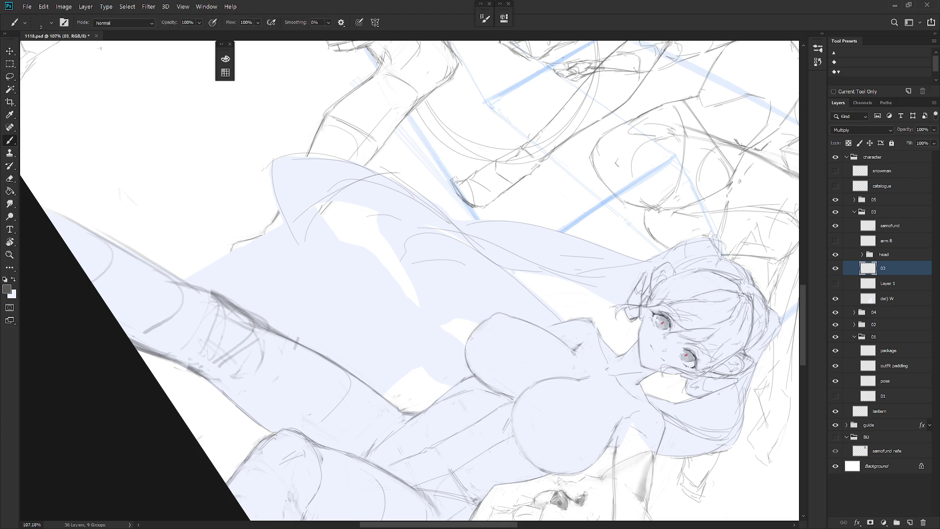
{"action": "left_click_drag", "start_coordinate": [469, 336], "coordinate": [465, 358]}
Step: Erase and touch up the chest outlines while rotating the view sideways and back upright
{"action": "key", "text": "e"}
{"action": "key", "text": "r"}
{"action": "left_click_drag", "start_coordinate": [523, 376], "coordinate": [497, 259]}
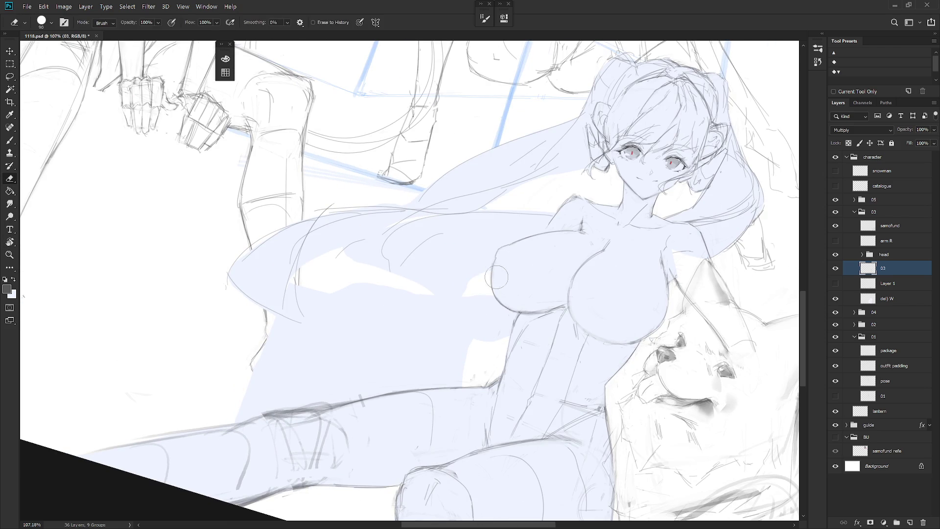
{"action": "key", "text": "b"}
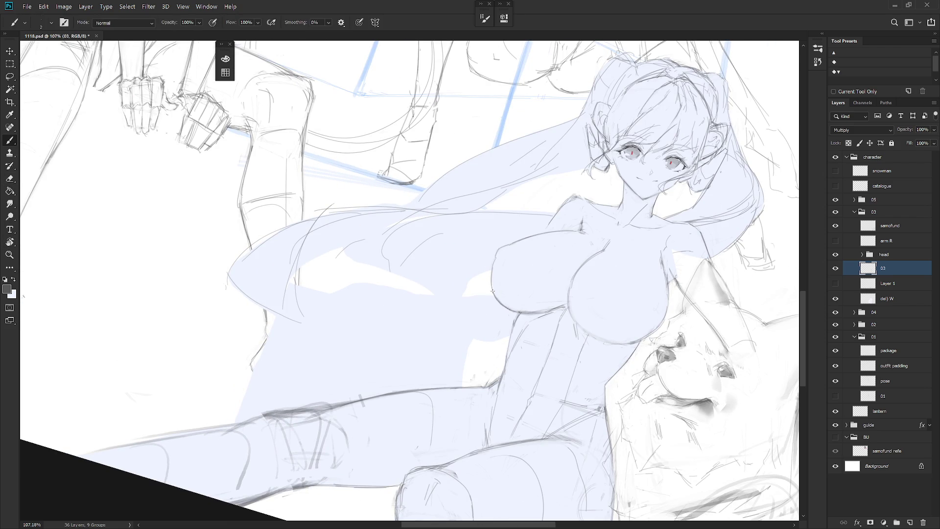
{"action": "key", "text": "e"}
{"action": "mouse_move", "coordinate": [552, 292]}
{"action": "left_mouse_down"}
{"action": "mouse_move", "coordinate": [547, 279]}
{"action": "mouse_move", "coordinate": [412, 328]}
{"action": "left_mouse_up"}
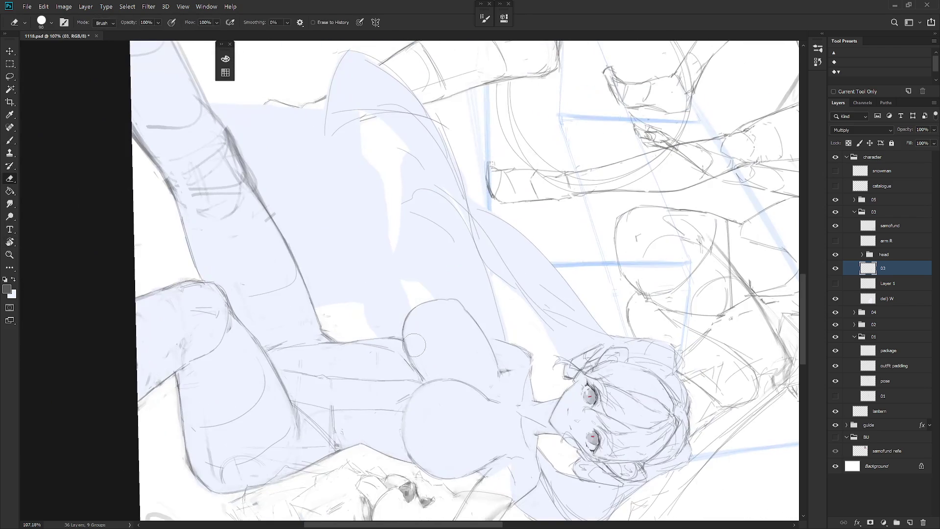
{"action": "key", "text": "r"}
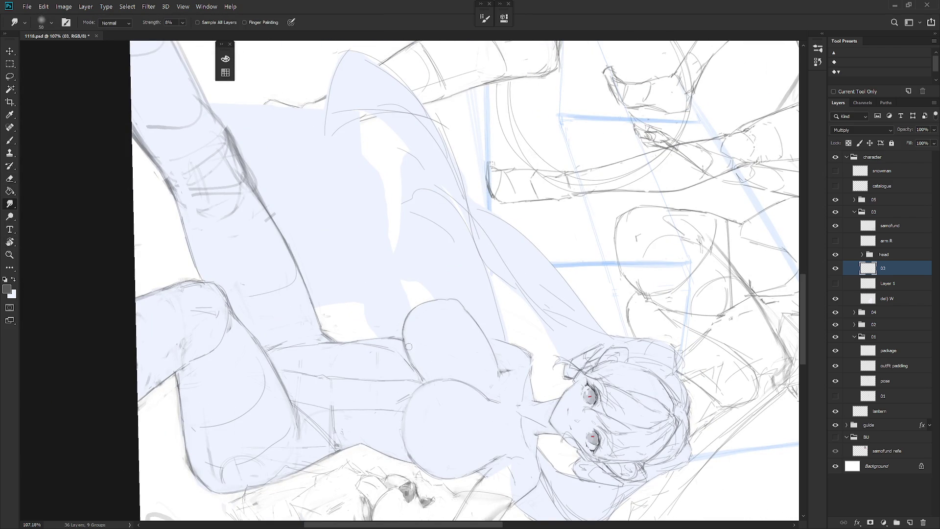
{"action": "key", "text": "b"}
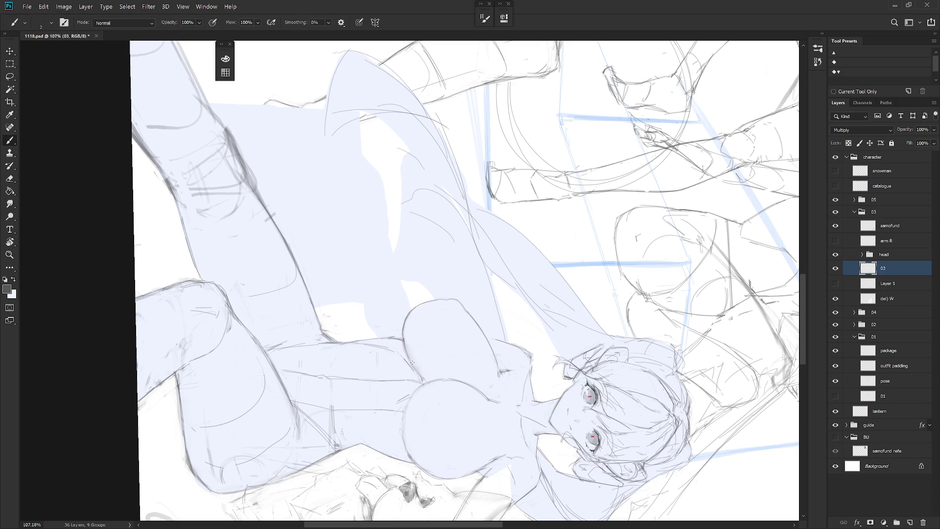
{"action": "key", "text": "r"}
{"action": "left_click_drag", "start_coordinate": [468, 445], "coordinate": [498, 266]}
{"action": "key", "text": "e"}
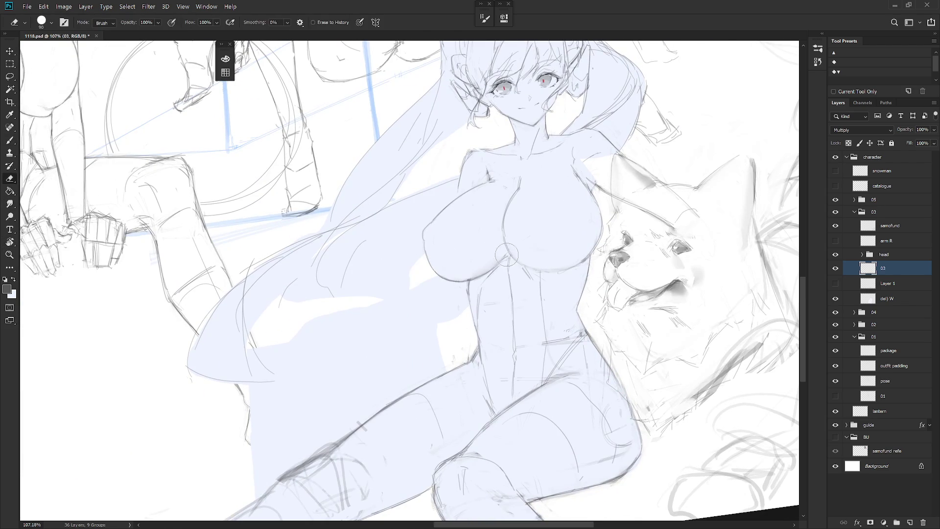
{"action": "key", "text": "b"}
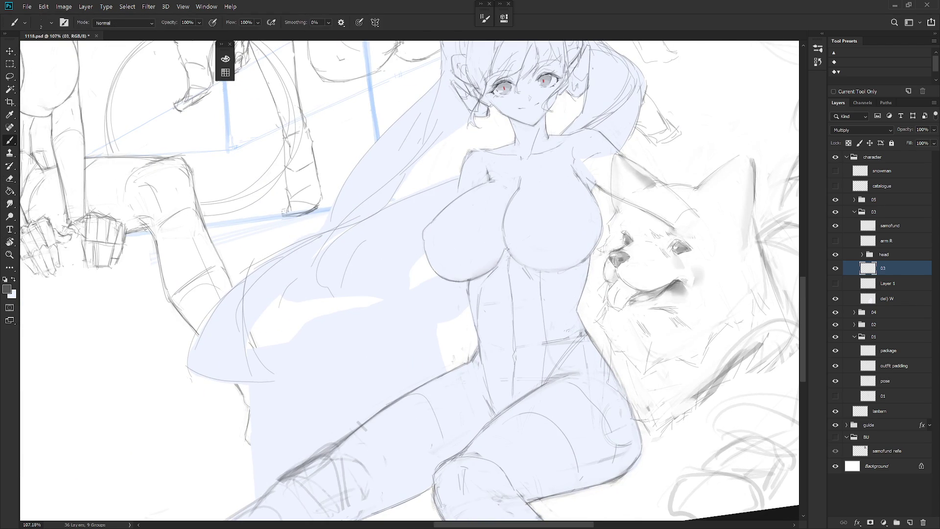
{"action": "key", "text": "e"}
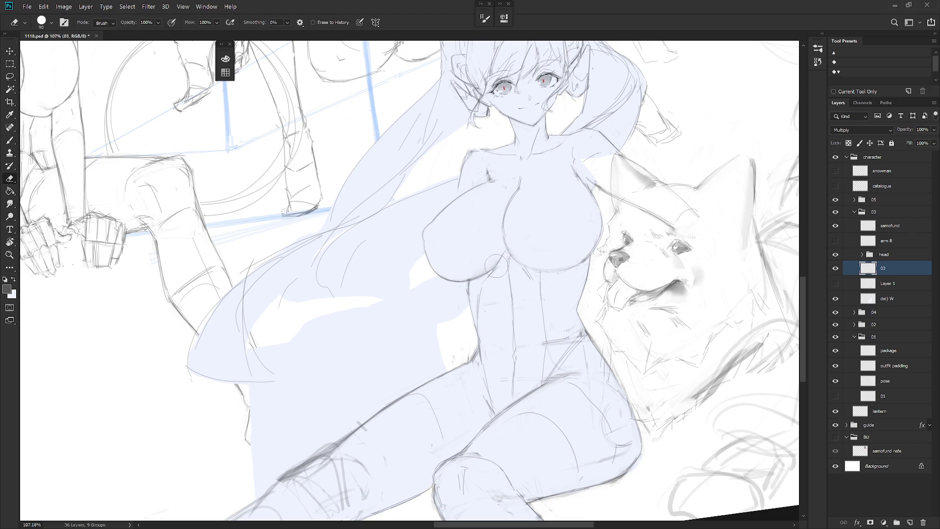
{"action": "key", "text": "b"}
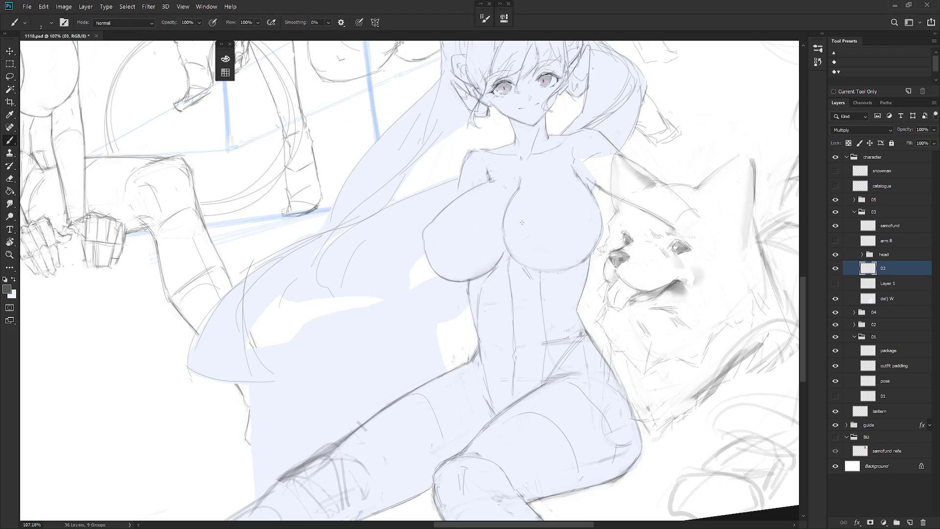
{"action": "scroll", "coordinate": [521, 222], "scroll_direction": "down", "scroll_amount": 5}
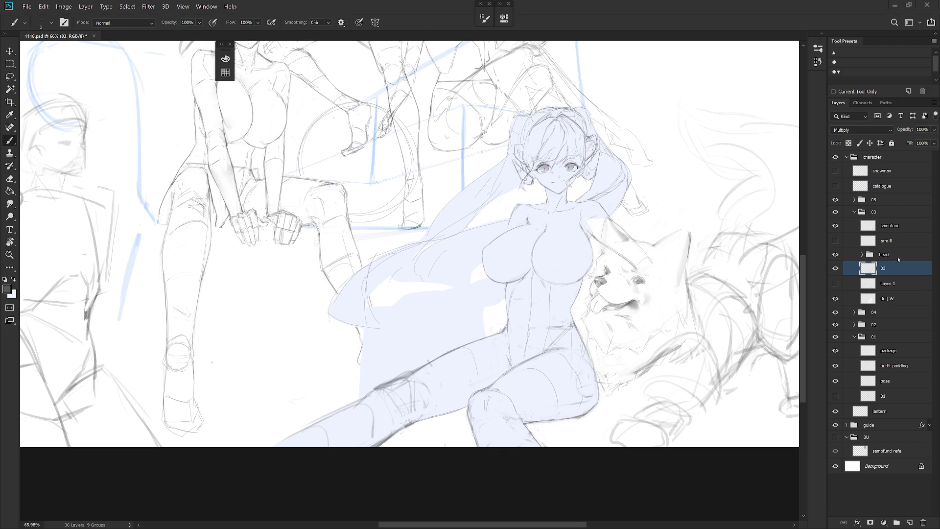
Step: Redraw the upper-left curve and left outline of the girl's lower breast on layer 03
{"action": "left_click_drag", "start_coordinate": [622, 317], "coordinate": [632, 332]}
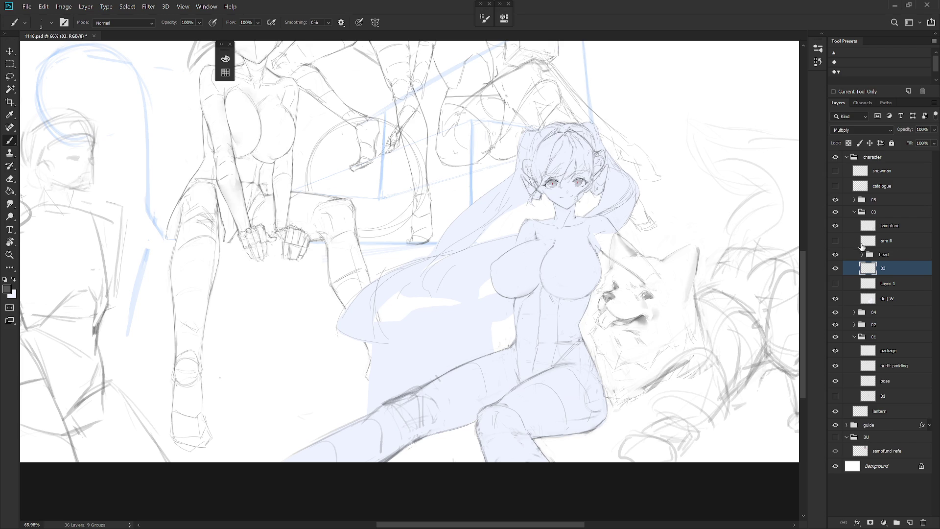
{"action": "left_click_drag", "start_coordinate": [518, 338], "coordinate": [553, 340]}
{"action": "key", "text": "ctrl+z"}
{"action": "mouse_move", "coordinate": [512, 290]}
{"action": "left_mouse_down"}
{"action": "mouse_move", "coordinate": [490, 343]}
{"action": "mouse_move", "coordinate": [524, 374]}
{"action": "mouse_move", "coordinate": [462, 418]}
{"action": "left_mouse_up"}
{"action": "key", "text": "r"}
{"action": "left_click_drag", "start_coordinate": [460, 289], "coordinate": [452, 341]}
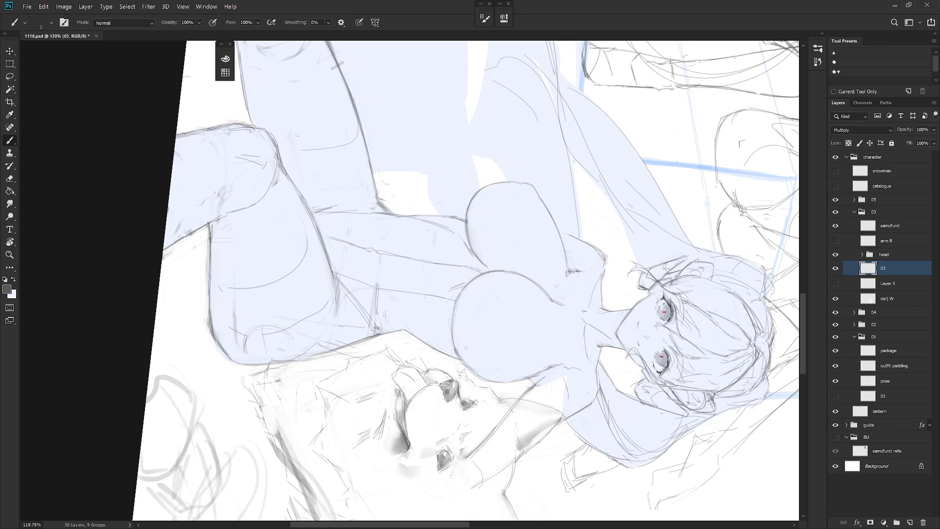
Step: Erase and redraw the chest lines with the canvas rotated, then set the view upright
{"action": "key", "text": "e"}
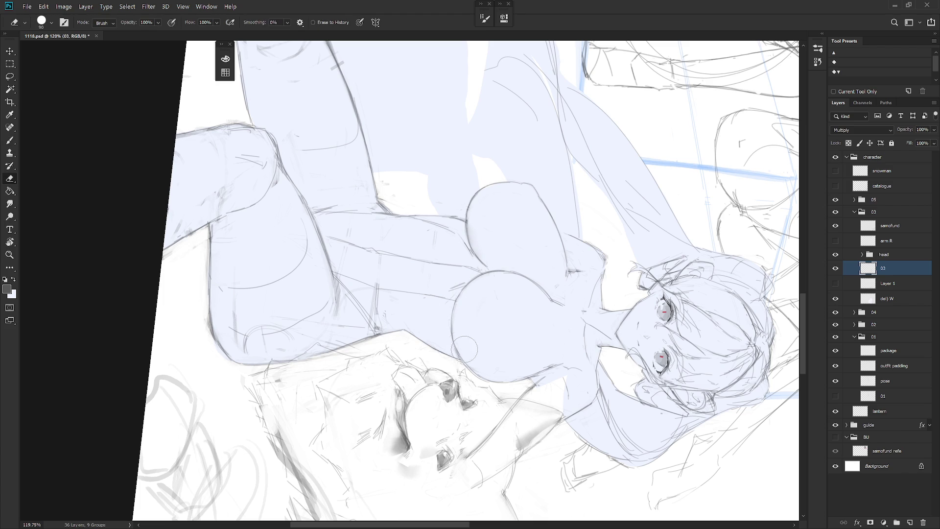
{"action": "key", "text": "b"}
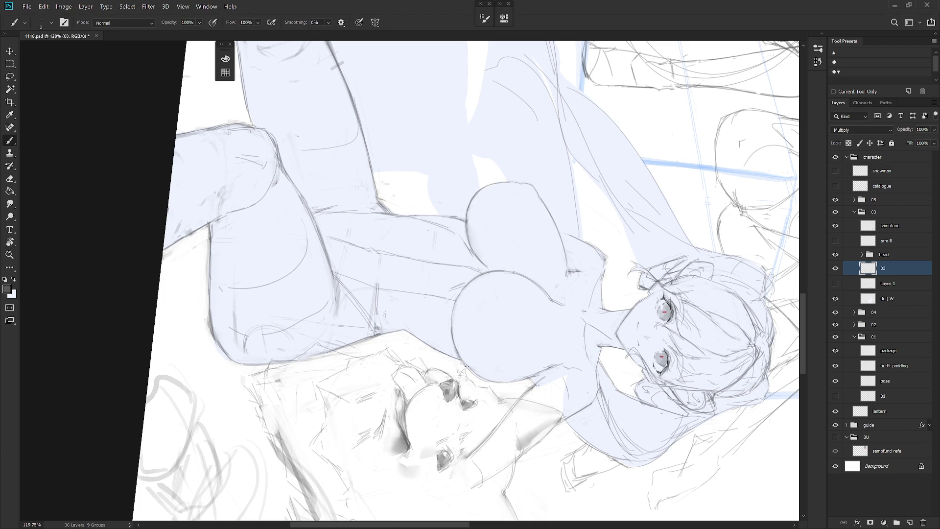
{"action": "key", "text": "e"}
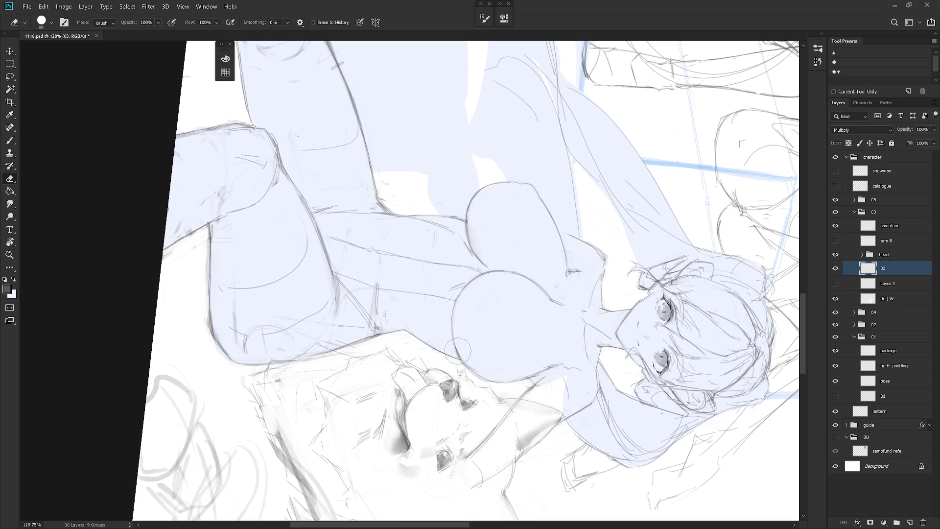
{"action": "key", "text": "r"}
{"action": "left_click_drag", "start_coordinate": [496, 364], "coordinate": [444, 306]}
{"action": "key", "text": "b"}
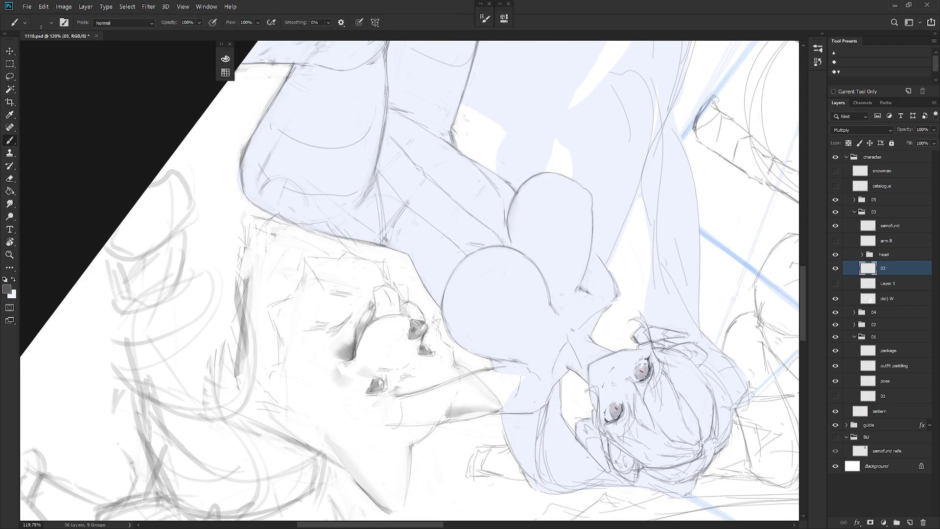
{"action": "key", "text": "e"}
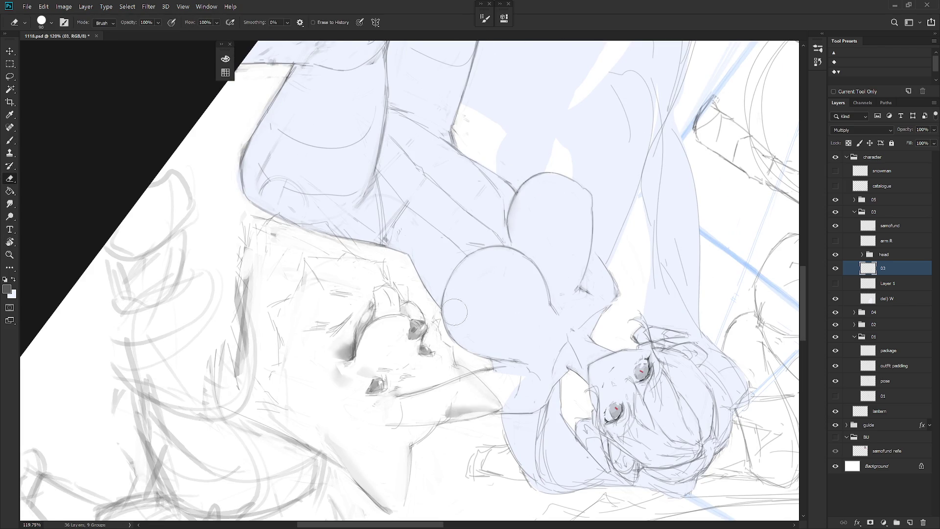
{"action": "key", "text": "b"}
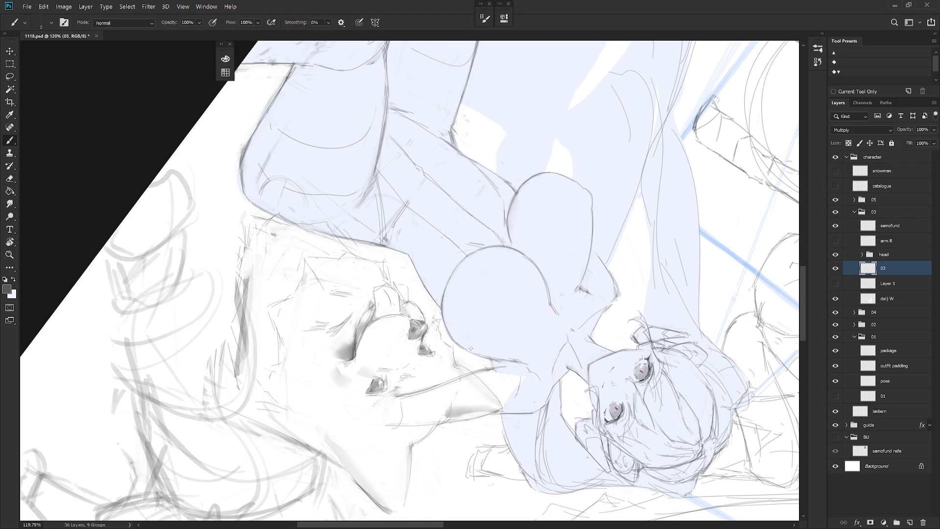
{"action": "key", "text": "Escape"}
{"action": "left_click_drag", "start_coordinate": [488, 322], "coordinate": [515, 364]}
Step: Touch up the girl's right torso outline near the dog's head with brush and eraser
{"action": "key", "text": "e"}
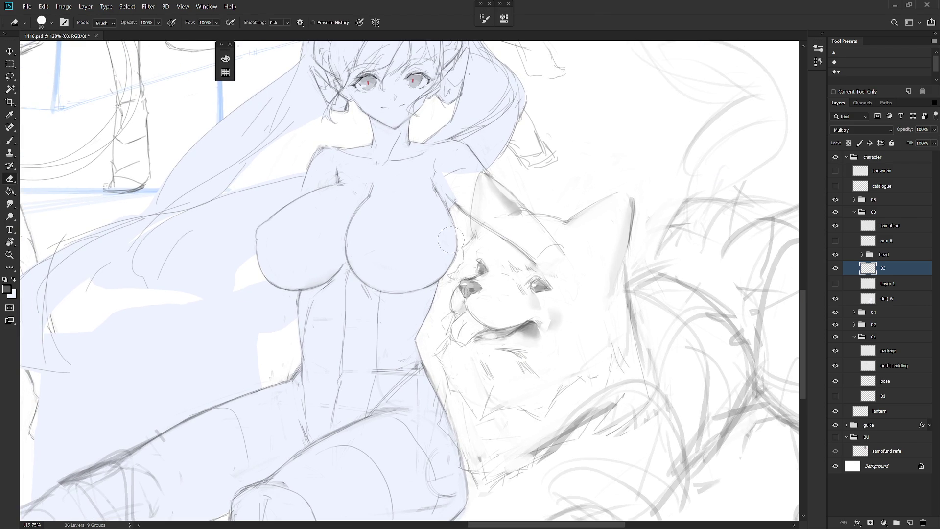
{"action": "key", "text": "b"}
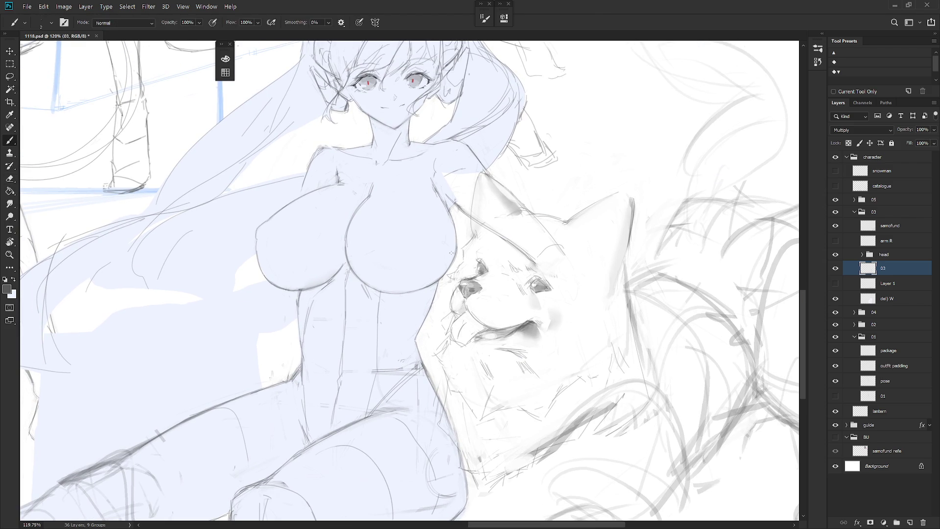
{"action": "key", "text": "r"}
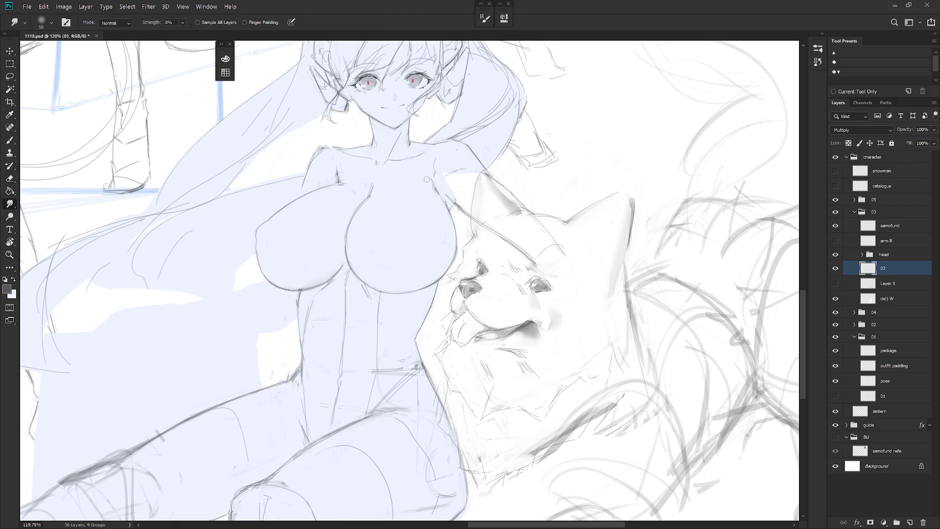
{"action": "key", "text": "e"}
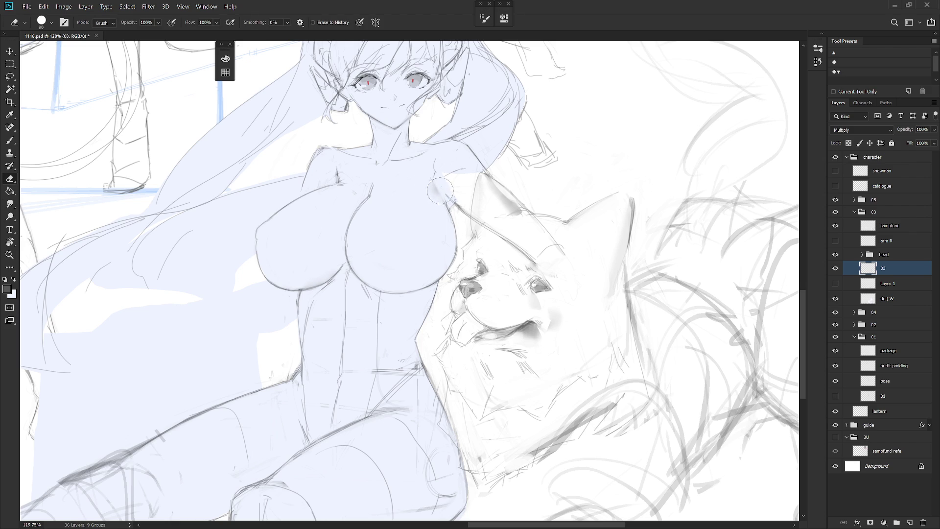
{"action": "key", "text": "b"}
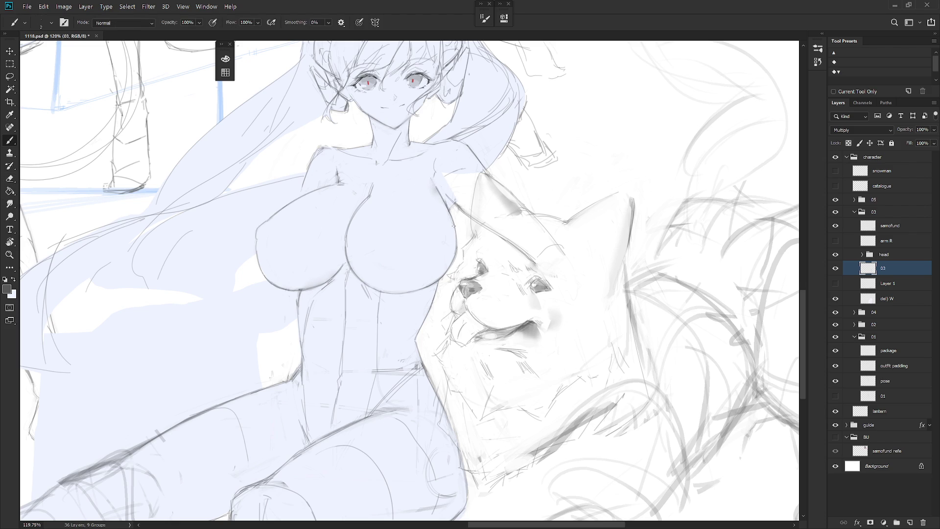
{"action": "left_click_drag", "start_coordinate": [442, 198], "coordinate": [456, 232]}
{"action": "key", "text": "e"}
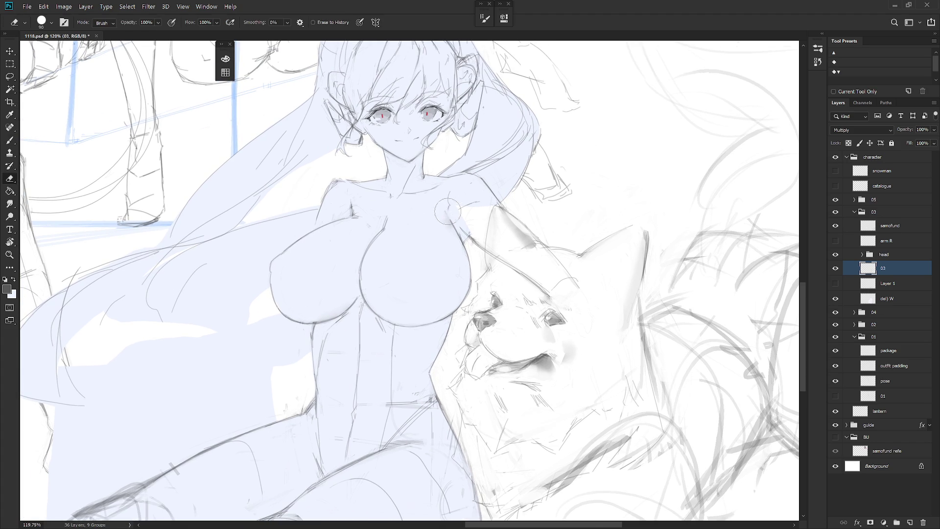
{"action": "key", "text": "b"}
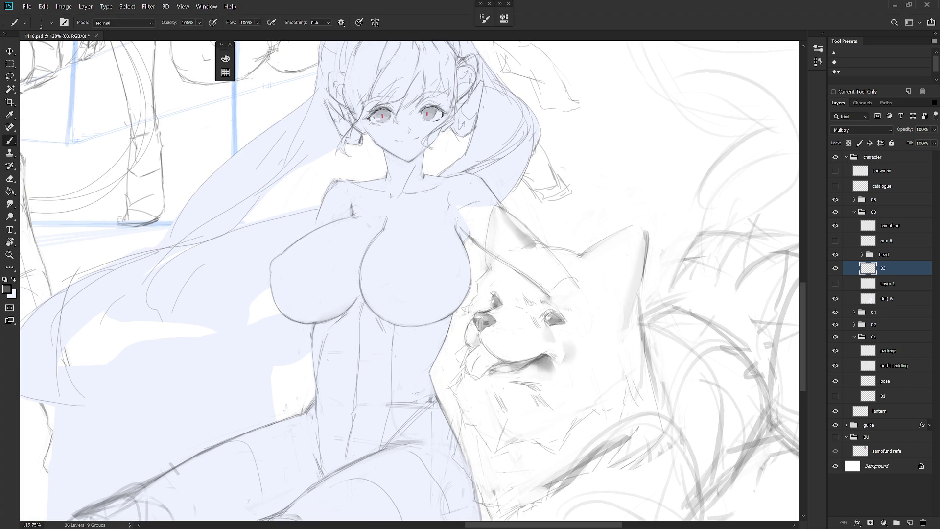
{"action": "key", "text": "e"}
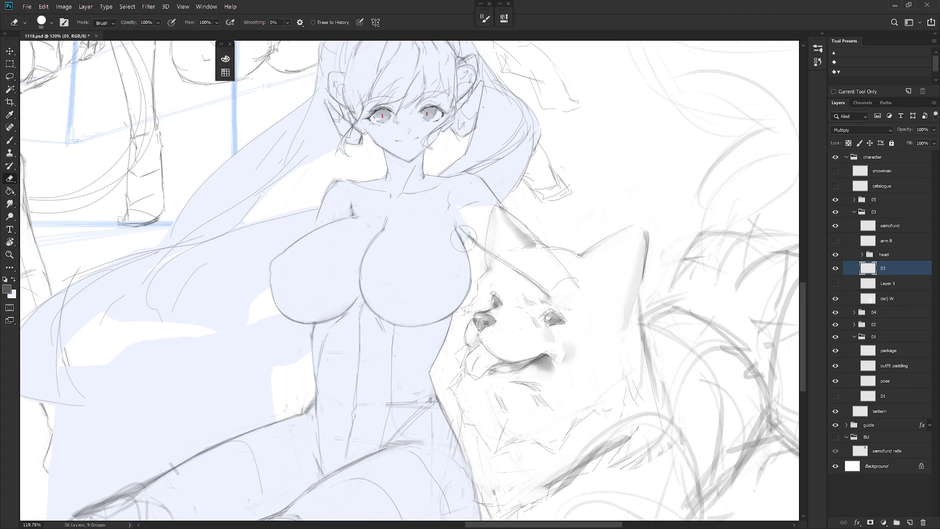
{"action": "key", "text": "b"}
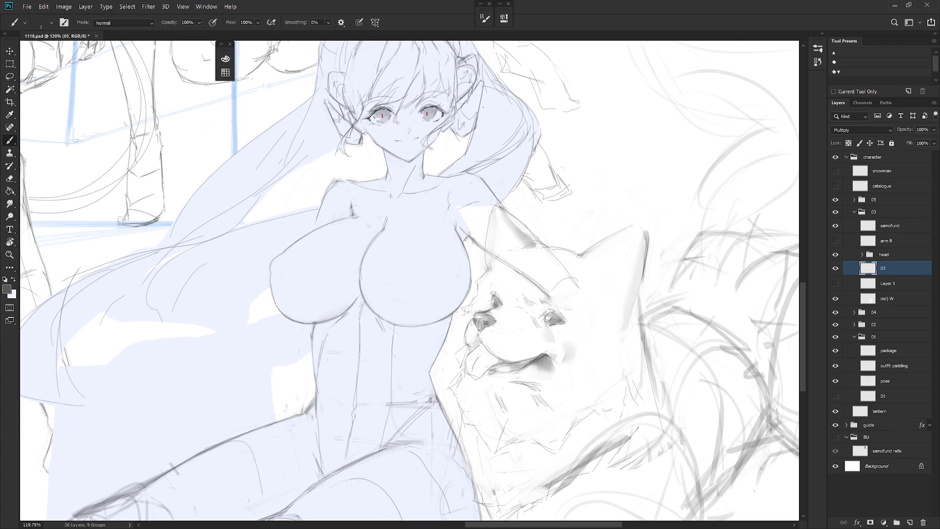
Step: With the view tilted about 38 degrees, tidy the torso line where it meets the samoyed's ear
{"action": "key", "text": "r"}
{"action": "left_click_drag", "start_coordinate": [494, 221], "coordinate": [492, 301]}
{"action": "key", "text": "e"}
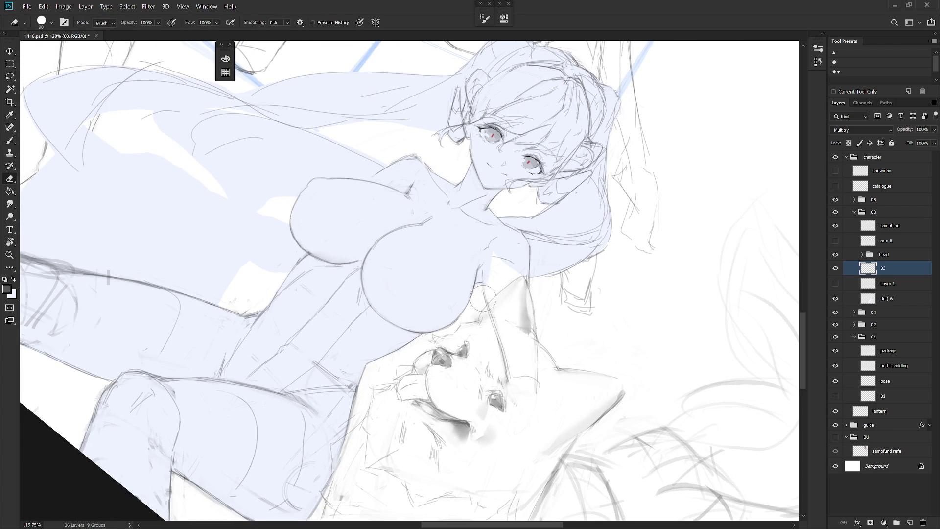
{"action": "key", "text": "b"}
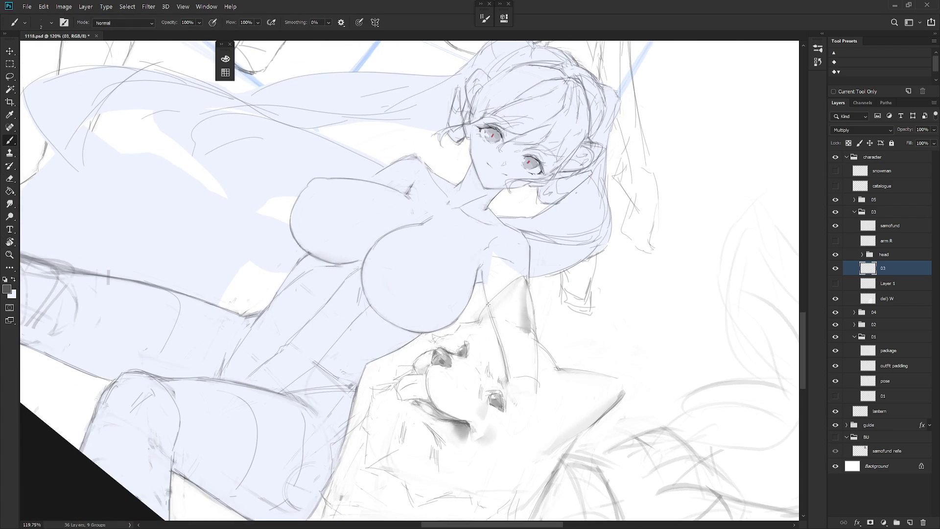
{"action": "key", "text": "e"}
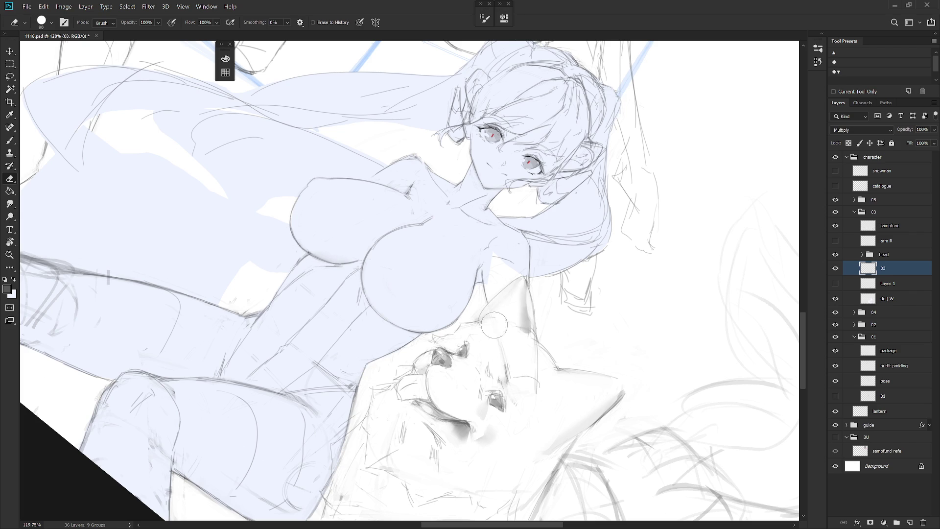
{"action": "key", "text": "Escape"}
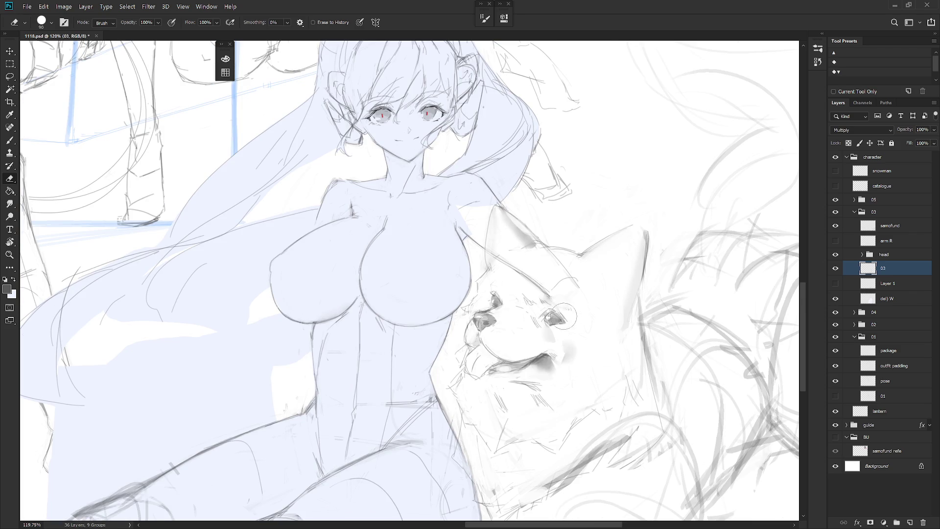
{"action": "key", "text": "b"}
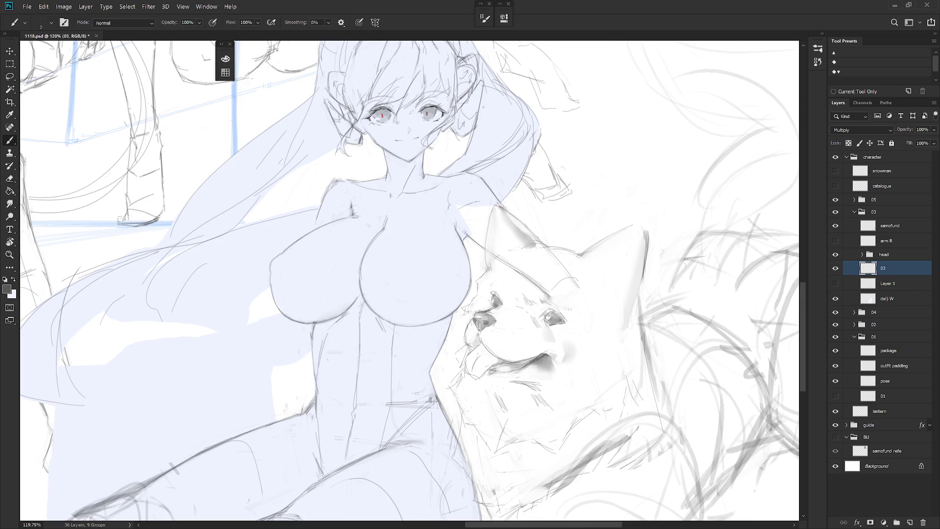
{"action": "key", "text": "e"}
{"action": "key", "text": "b"}
{"action": "key", "text": "e"}
{"action": "key", "text": "b"}
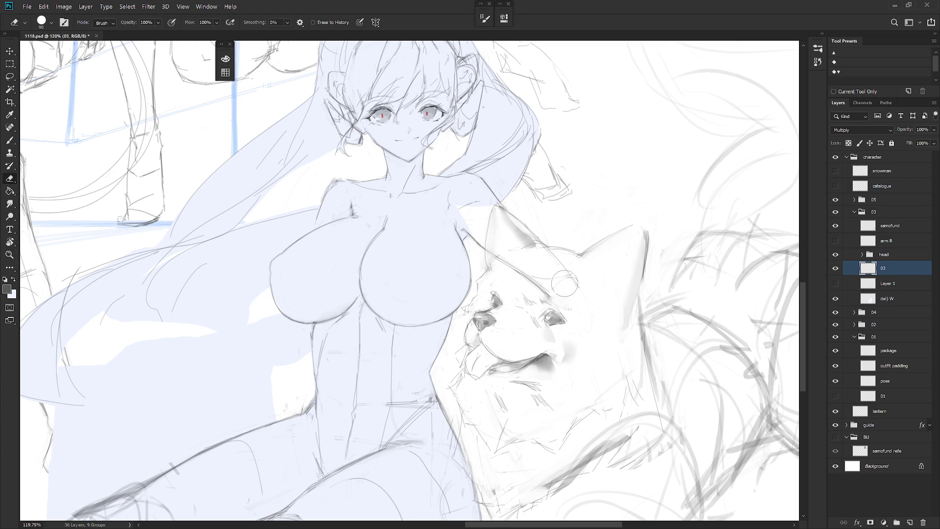
{"action": "scroll", "coordinate": [585, 287], "scroll_direction": "down", "scroll_amount": 3}
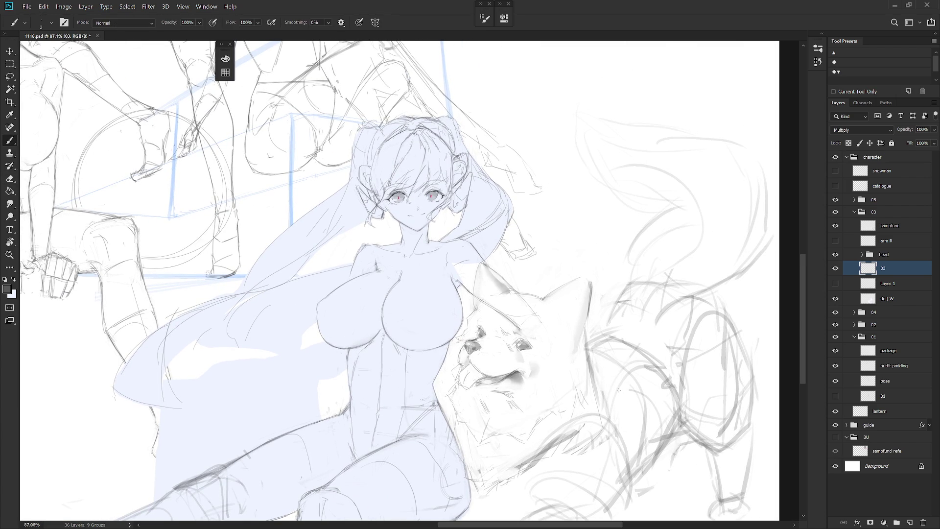
Step: Erase stray lines near the dog's ear and loop a lasso selection around the ear
{"action": "key", "text": "e"}
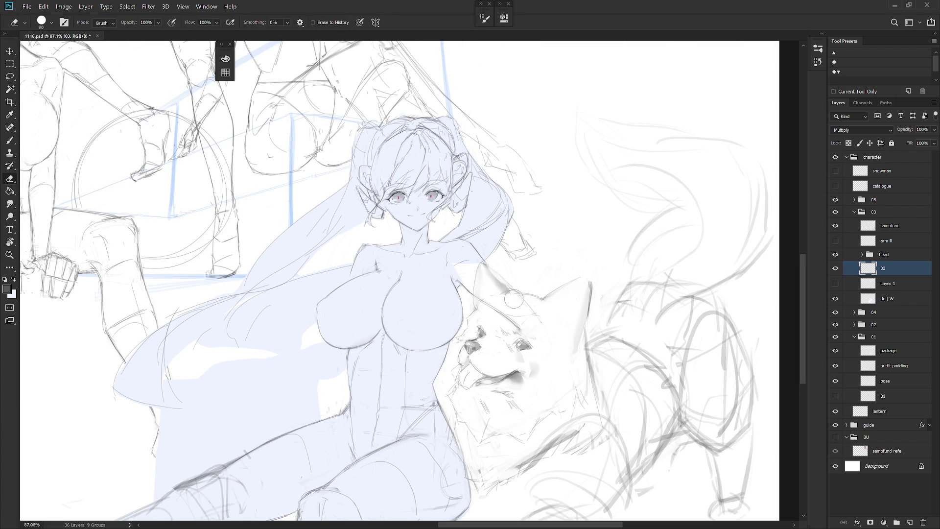
{"action": "key", "text": "b"}
{"action": "key", "text": "e"}
{"action": "key", "text": "l"}
{"action": "mouse_move", "coordinate": [546, 335]}
{"action": "left_mouse_down"}
{"action": "mouse_move", "coordinate": [533, 298]}
{"action": "mouse_move", "coordinate": [484, 287]}
{"action": "mouse_move", "coordinate": [494, 332]}
{"action": "mouse_move", "coordinate": [533, 336]}
{"action": "left_mouse_up"}
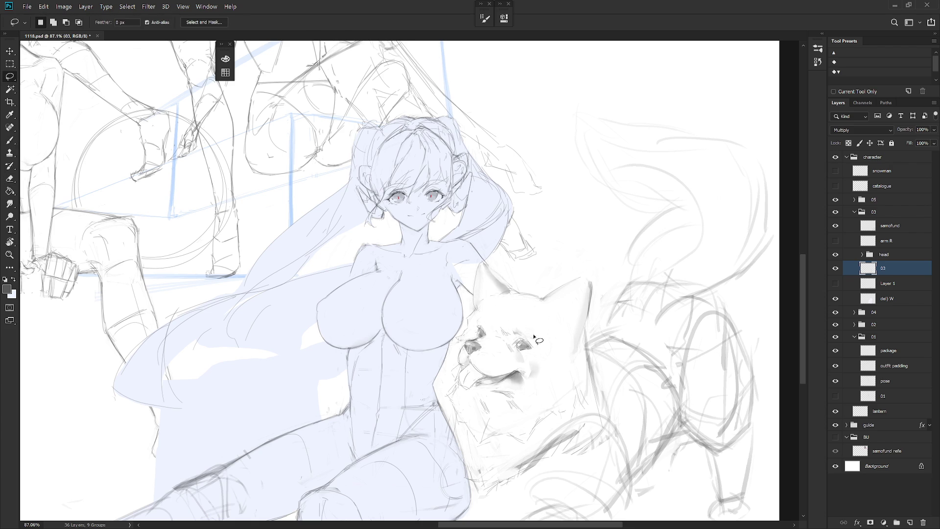
{"action": "key", "text": "b"}
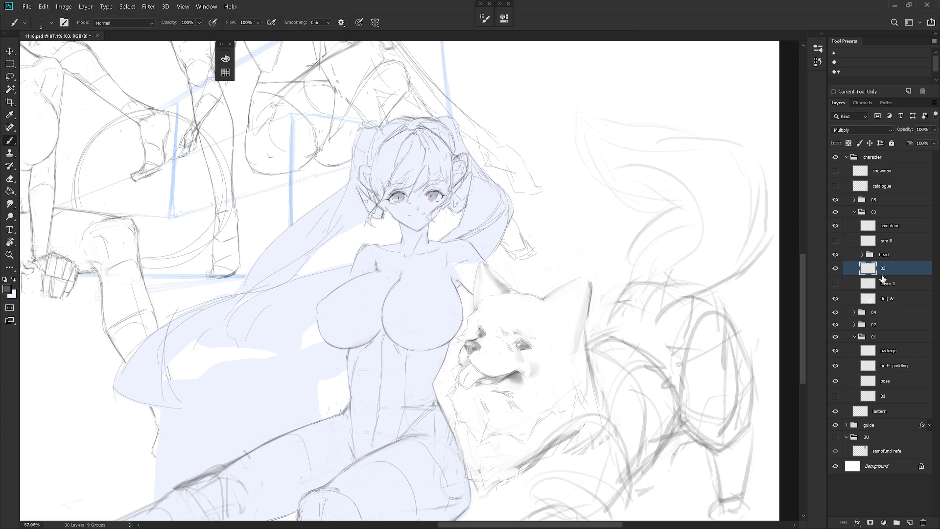
{"action": "left_click", "coordinate": [900, 228]}
Step: Sketch the hand's outline and fingers resting in the fur below the dog's ear
{"action": "key", "text": "e"}
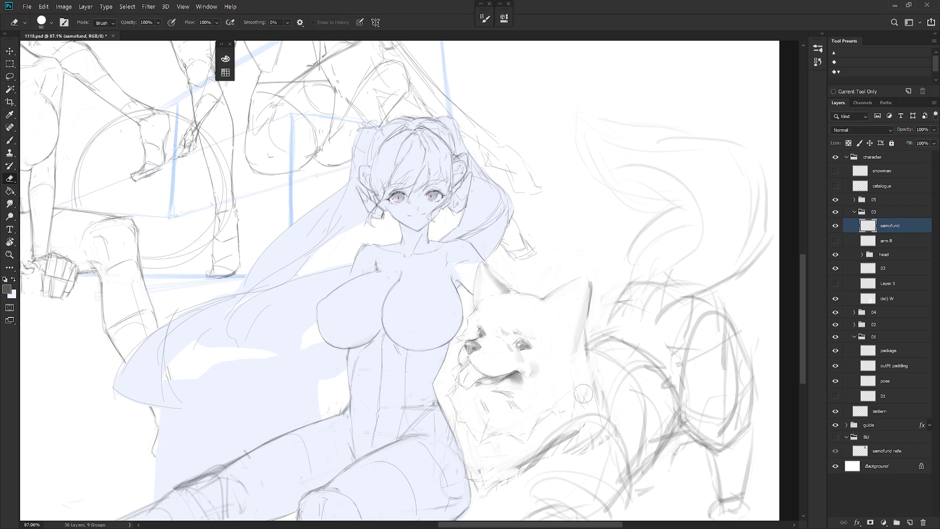
{"action": "key", "text": "b"}
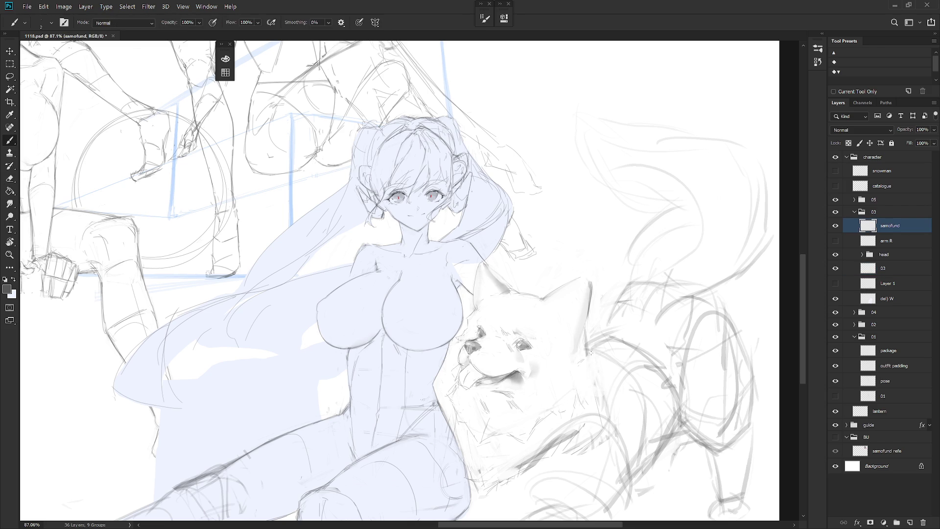
{"action": "left_click_drag", "start_coordinate": [591, 352], "coordinate": [598, 363]}
{"action": "mouse_move", "coordinate": [588, 348]}
{"action": "left_mouse_down"}
{"action": "mouse_move", "coordinate": [593, 358]}
{"action": "mouse_move", "coordinate": [575, 376]}
{"action": "mouse_move", "coordinate": [590, 389]}
{"action": "mouse_move", "coordinate": [601, 377]}
{"action": "mouse_move", "coordinate": [568, 376]}
{"action": "mouse_move", "coordinate": [588, 393]}
{"action": "left_mouse_up"}
{"action": "left_click_drag", "start_coordinate": [570, 377], "coordinate": [567, 394]}
{"action": "left_click_drag", "start_coordinate": [587, 389], "coordinate": [576, 398]}
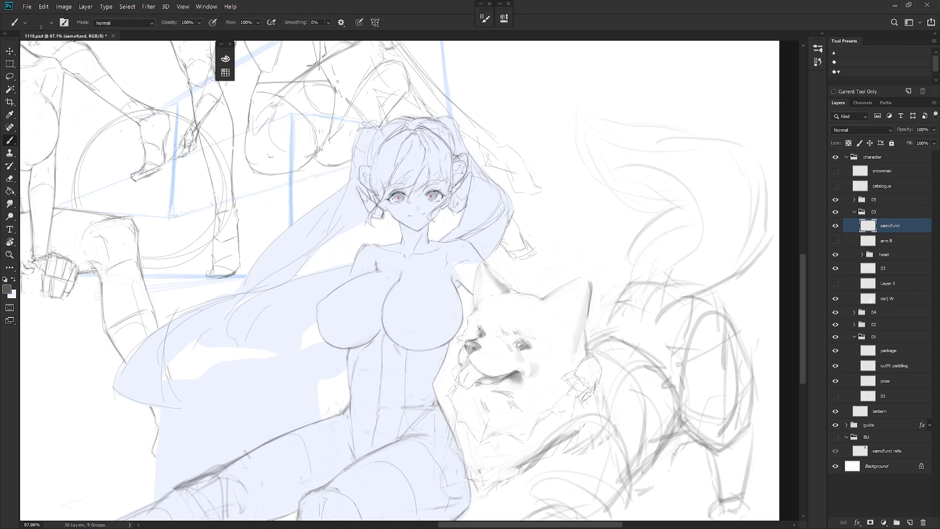
Step: Add another hand line on the dog's neck and erase small stray marks around it
{"action": "left_click_drag", "start_coordinate": [594, 353], "coordinate": [601, 368]}
{"action": "key", "text": "e"}
{"action": "left_click_drag", "start_coordinate": [589, 341], "coordinate": [585, 336]}
{"action": "key", "text": "b"}
{"action": "key", "text": "e"}
{"action": "left_click_drag", "start_coordinate": [587, 350], "coordinate": [585, 355]}
{"action": "key", "text": "b"}
Step: Erase a stray mark at the dog's neck and add short fur strokes on its cheek
{"action": "key", "text": "e"}
{"action": "mouse_move", "coordinate": [570, 395]}
{"action": "left_mouse_down"}
{"action": "mouse_move", "coordinate": [570, 382]}
{"action": "mouse_move", "coordinate": [560, 397]}
{"action": "left_mouse_up"}
{"action": "key", "text": "b"}
{"action": "key", "text": "e"}
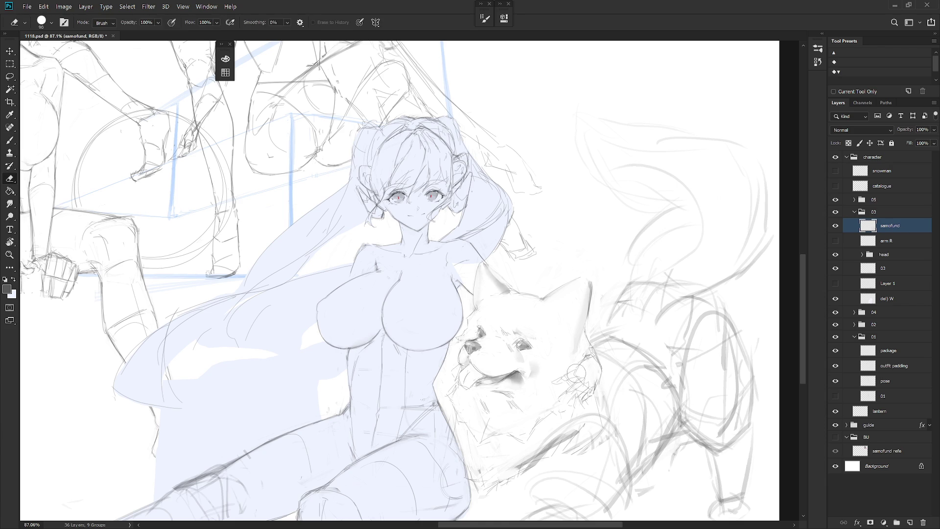
{"action": "key", "text": "b"}
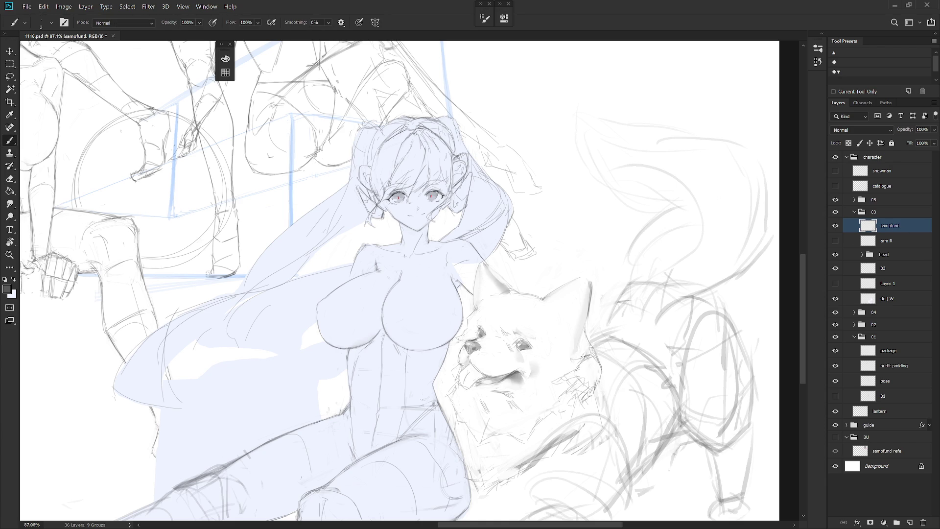
{"action": "left_click_drag", "start_coordinate": [571, 360], "coordinate": [558, 371]}
{"action": "key", "text": "e"}
{"action": "key", "text": "b"}
Step: Add more cheek fur strokes, redo one after undoing, and sharpen the hand's edge
{"action": "left_click_drag", "start_coordinate": [588, 384], "coordinate": [563, 403]}
{"action": "key", "text": "e"}
{"action": "key", "text": "b"}
{"action": "key", "text": "ctrl+z"}
{"action": "left_click_drag", "start_coordinate": [574, 393], "coordinate": [567, 404]}
{"action": "left_click_drag", "start_coordinate": [569, 377], "coordinate": [556, 389]}
{"action": "mouse_move", "coordinate": [594, 363]}
{"action": "left_mouse_down"}
{"action": "mouse_move", "coordinate": [601, 389]}
{"action": "mouse_move", "coordinate": [591, 421]}
{"action": "left_mouse_up"}
{"action": "scroll", "coordinate": [593, 419], "scroll_direction": "down", "scroll_amount": 5}
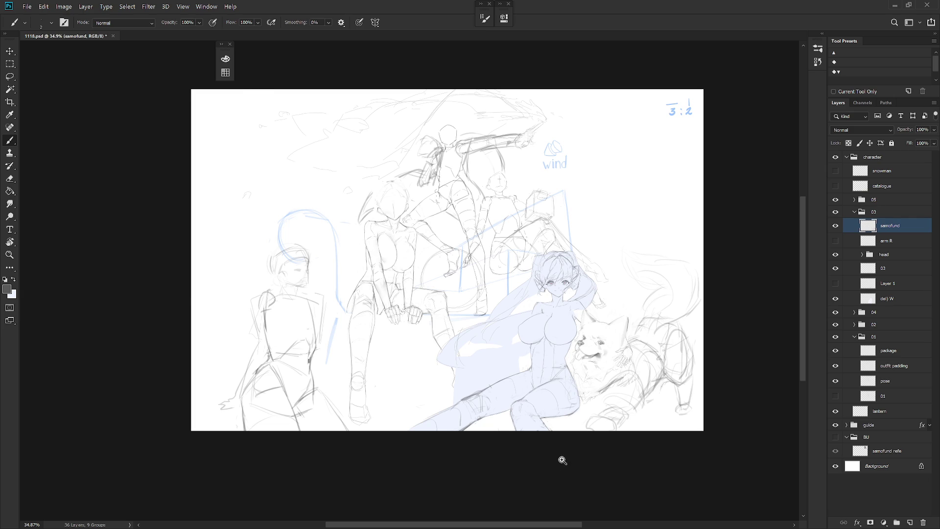
{"action": "scroll", "coordinate": [646, 365], "scroll_direction": "up", "scroll_amount": 2}
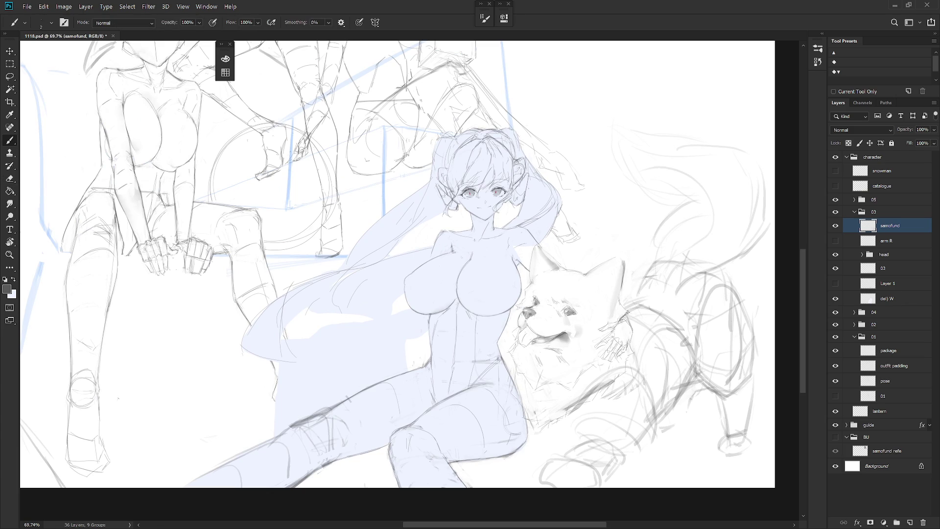
{"action": "key", "text": "e"}
{"action": "key", "text": "b"}
{"action": "key", "text": "e"}
{"action": "key", "text": "b"}
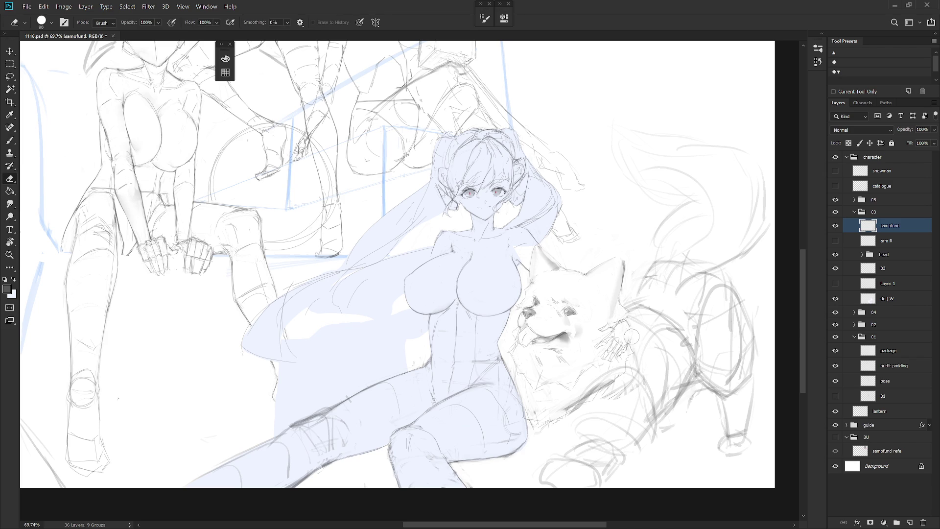
{"action": "key", "text": "e"}
{"action": "key", "text": "b"}
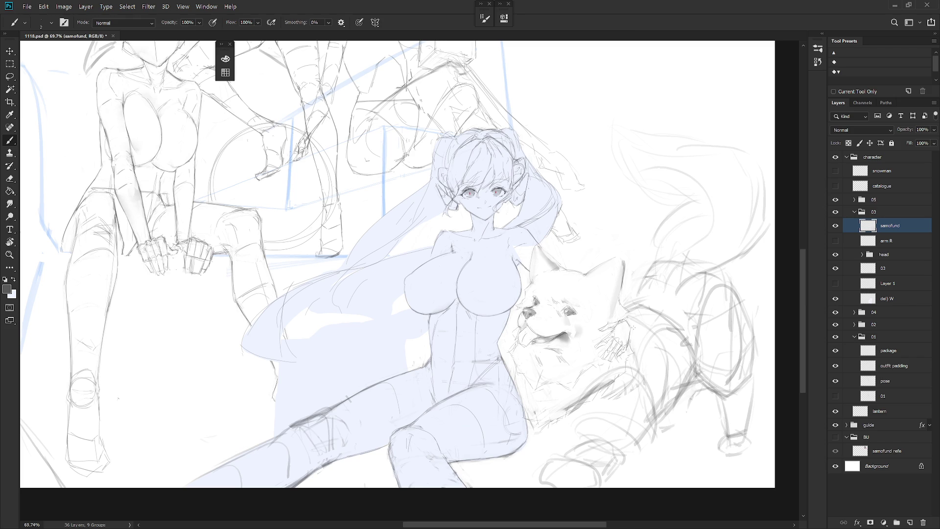
{"action": "key", "text": "v"}
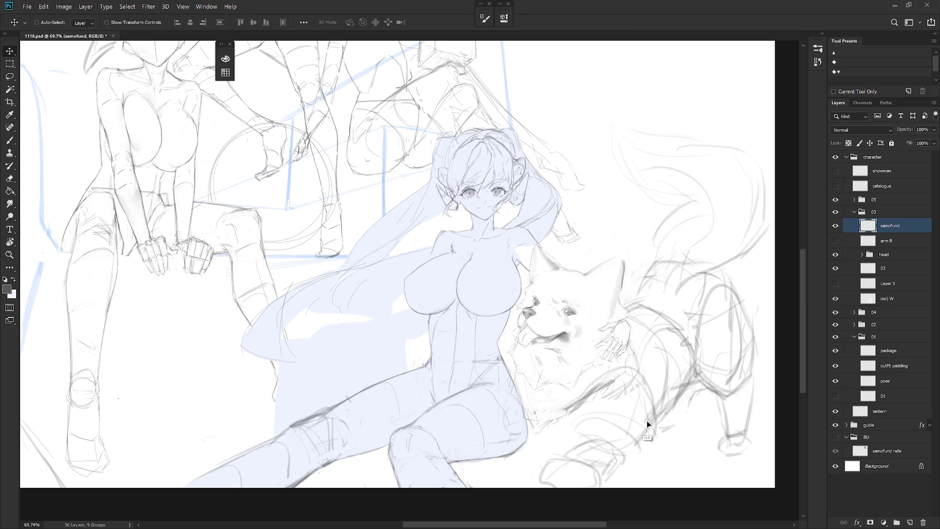
{"action": "left_click_drag", "start_coordinate": [650, 419], "coordinate": [641, 419]}
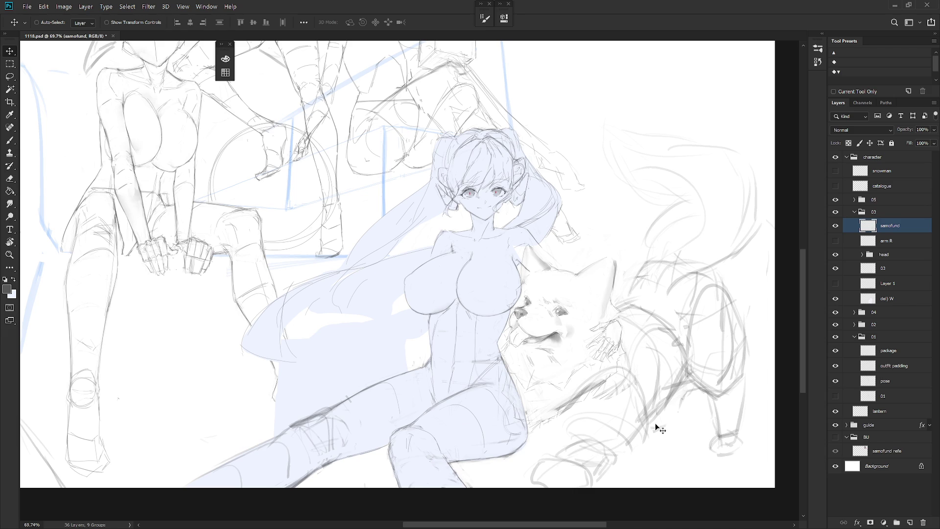
{"action": "key", "text": "ctrl+z"}
{"action": "key", "text": "b"}
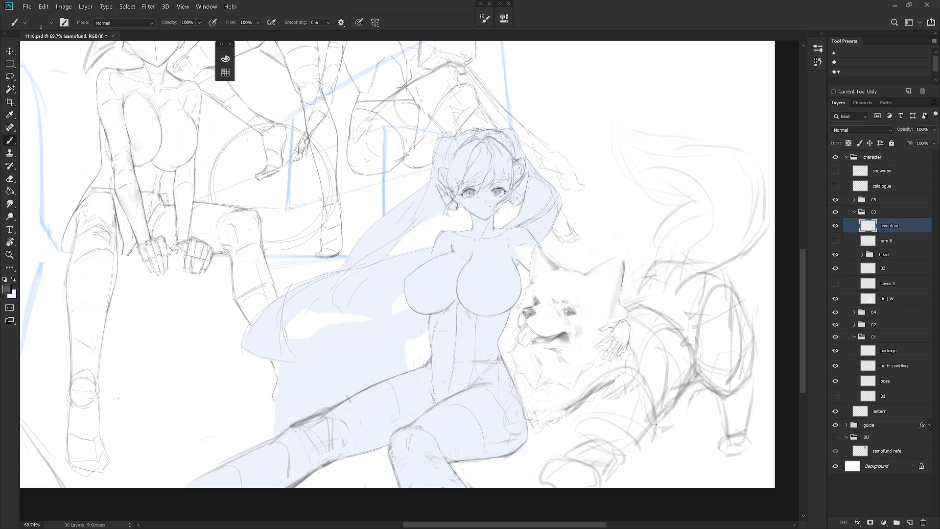
{"action": "key", "text": "l"}
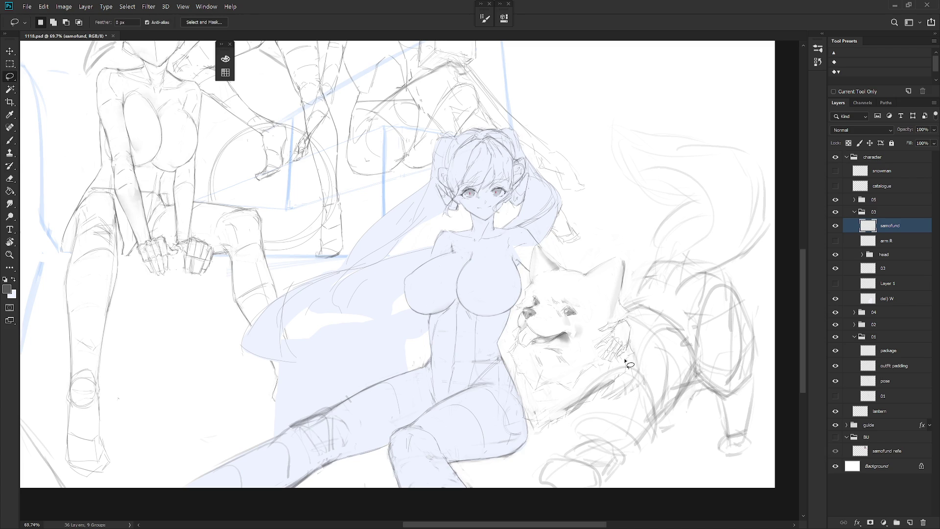
Step: Lasso the hand on the dog's back and rotate it with free transform
{"action": "mouse_move", "coordinate": [628, 350]}
{"action": "left_mouse_down"}
{"action": "mouse_move", "coordinate": [633, 330]}
{"action": "mouse_move", "coordinate": [624, 317]}
{"action": "mouse_move", "coordinate": [595, 337]}
{"action": "mouse_move", "coordinate": [605, 366]}
{"action": "mouse_move", "coordinate": [617, 367]}
{"action": "mouse_move", "coordinate": [670, 321]}
{"action": "mouse_move", "coordinate": [669, 347]}
{"action": "mouse_move", "coordinate": [644, 340]}
{"action": "left_mouse_up"}
{"action": "key", "text": "ctrl+t"}
{"action": "key", "text": "Return"}
Step: Refine the finger lines of the rotated hand with brush and eraser
{"action": "key", "text": "e"}
{"action": "key", "text": "b"}
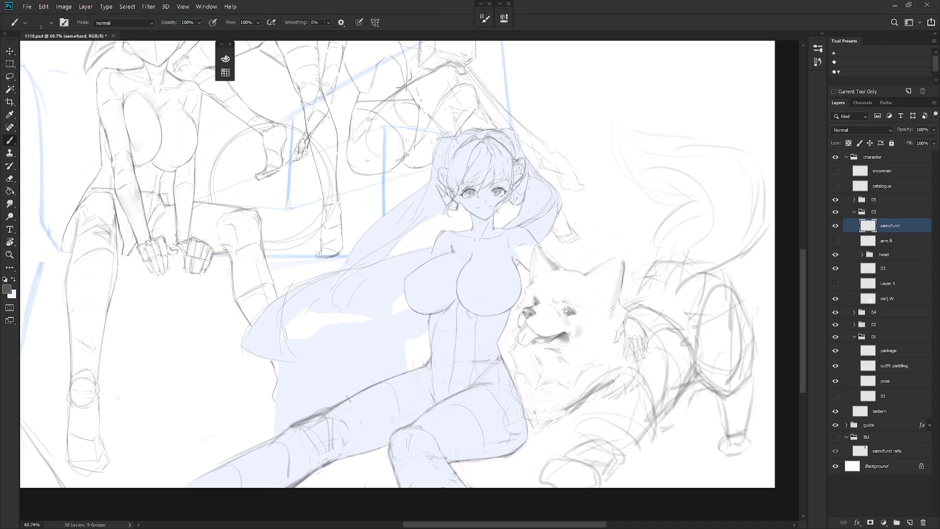
{"action": "left_click_drag", "start_coordinate": [628, 331], "coordinate": [624, 331]}
{"action": "key", "text": "e"}
{"action": "key", "text": "b"}
{"action": "key", "text": "e"}
{"action": "key", "text": "b"}
{"action": "left_click", "coordinate": [835, 240]}
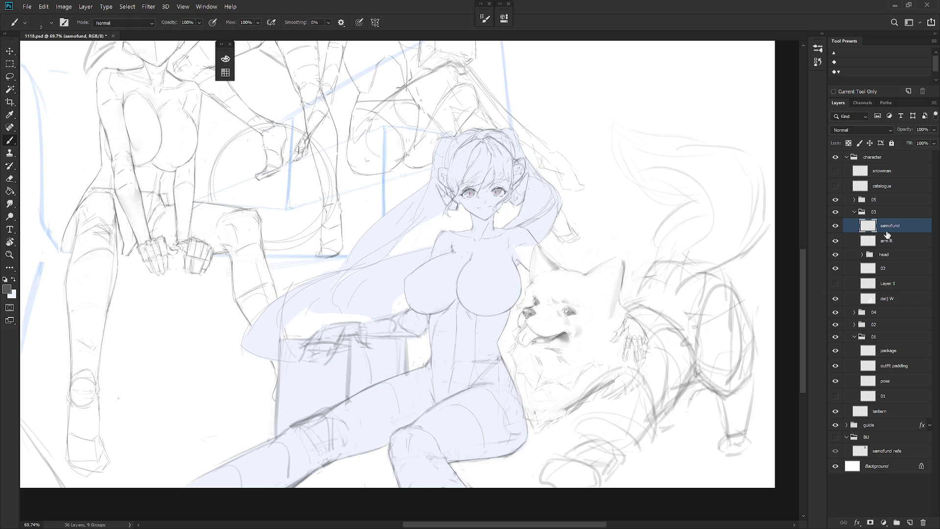
Step: Toggle the arm R sketch to compare, show the dog sketch, and tilt the canvas
{"action": "left_click", "coordinate": [835, 240]}
{"action": "left_click", "coordinate": [835, 241]}
{"action": "left_click", "coordinate": [835, 226]}
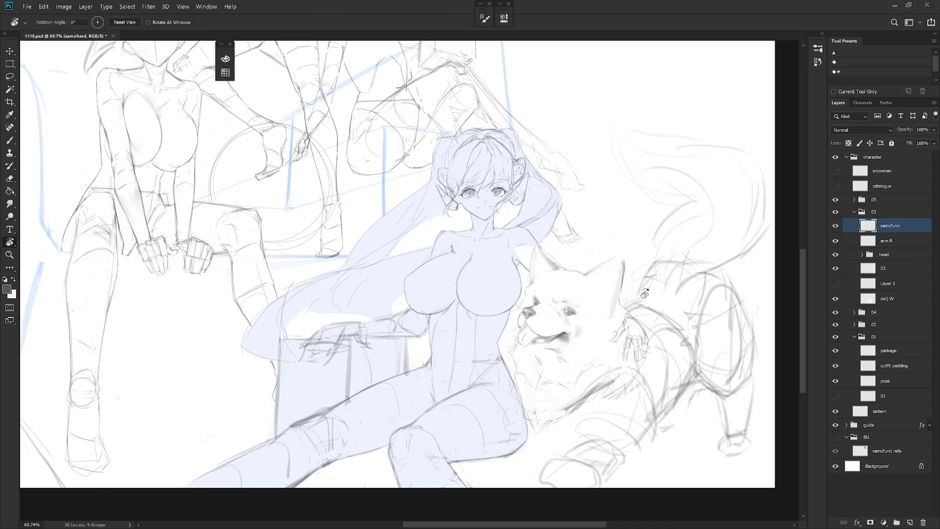
{"action": "left_click_drag", "start_coordinate": [538, 220], "coordinate": [587, 318]}
{"action": "scroll", "coordinate": [541, 312], "scroll_direction": "up", "scroll_amount": 2}
{"action": "key", "text": "e"}
{"action": "key", "text": "b"}
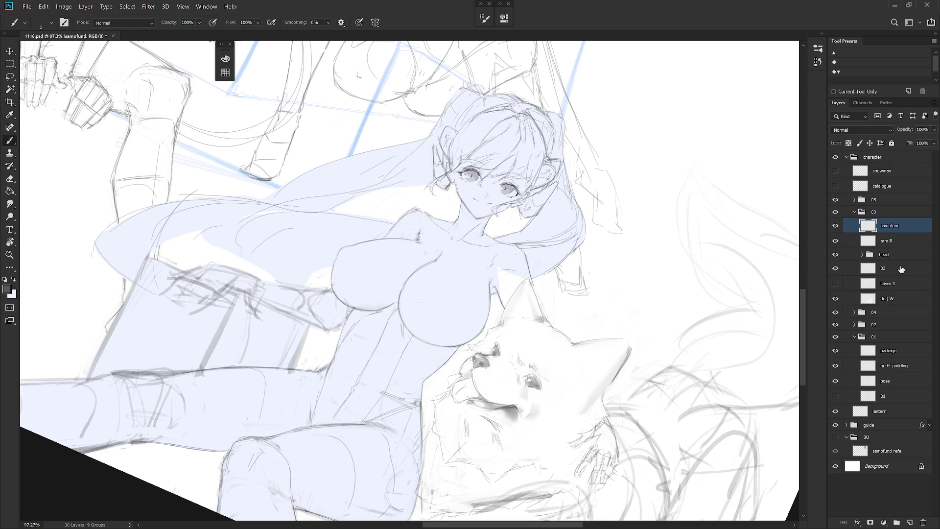
Step: Redraw the dog's nearer ear outline darker on the samofund layer, then set the view upright
{"action": "left_click", "coordinate": [902, 269]}
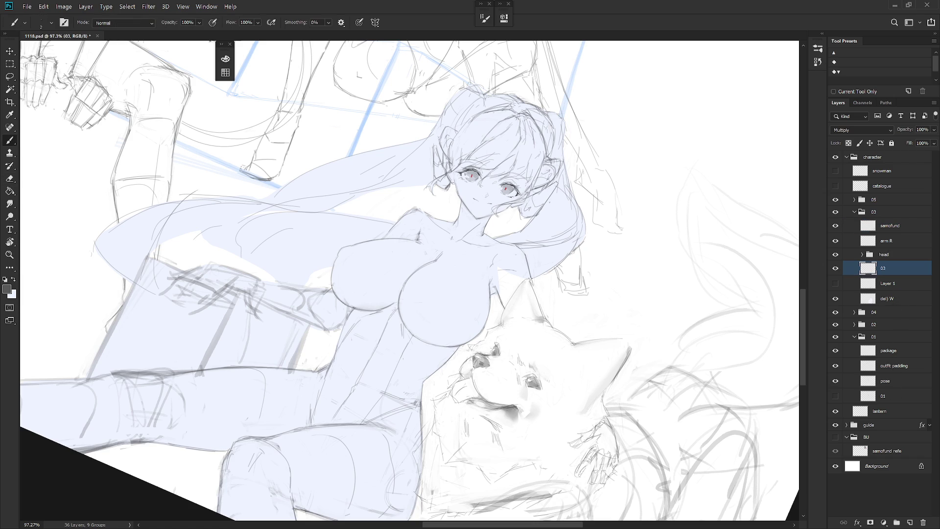
{"action": "left_click_drag", "start_coordinate": [531, 284], "coordinate": [549, 321]}
{"action": "key", "text": "e"}
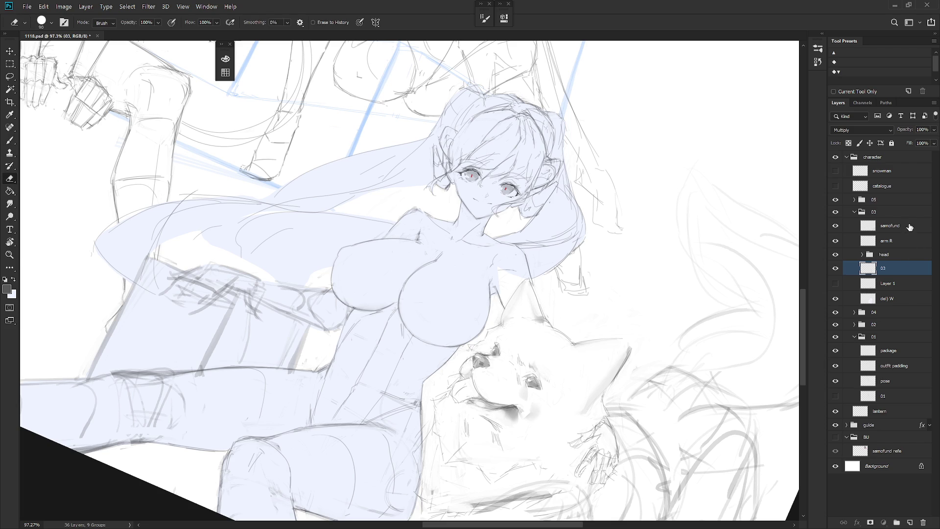
{"action": "left_click", "coordinate": [906, 229]}
{"action": "left_click_drag", "start_coordinate": [531, 289], "coordinate": [549, 322]}
{"action": "key", "text": "b"}
{"action": "key", "text": "Escape"}
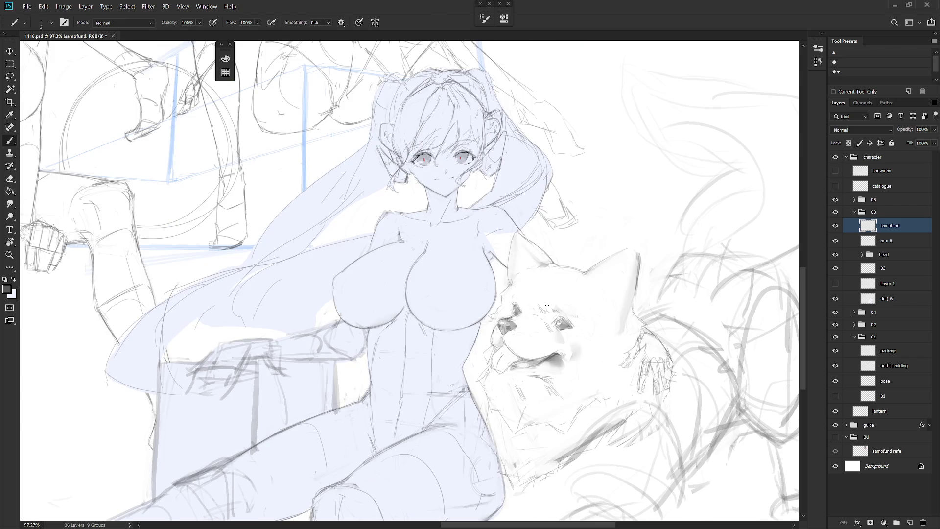
{"action": "scroll", "coordinate": [547, 305], "scroll_direction": "up", "scroll_amount": 2}
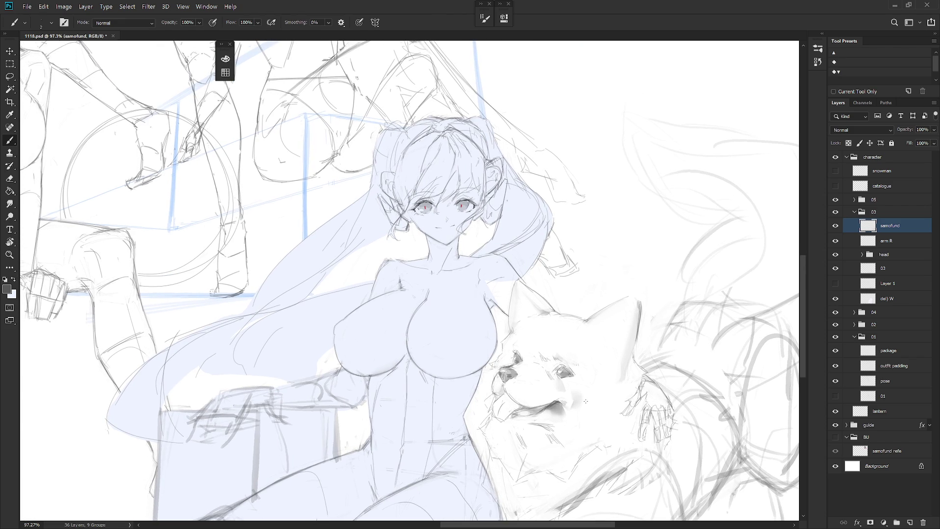
{"action": "left_click", "coordinate": [886, 268]}
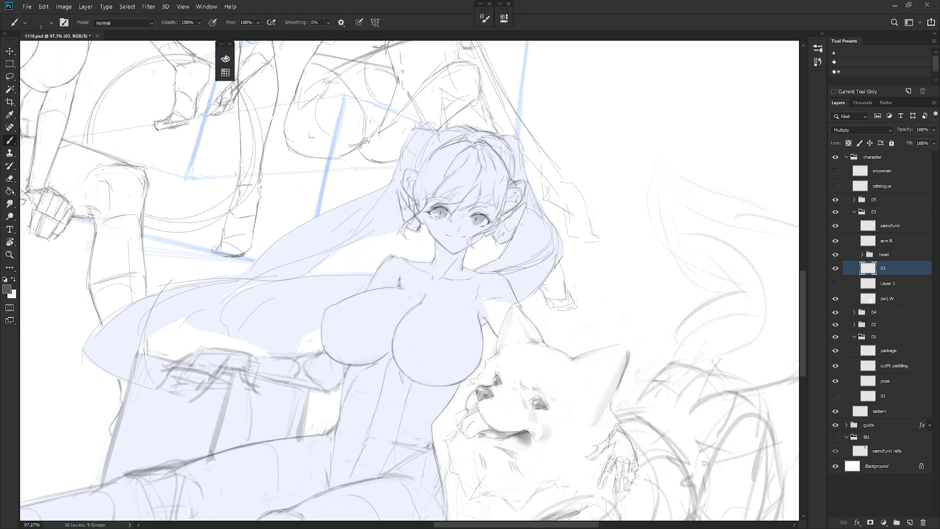
{"action": "scroll", "coordinate": [660, 388], "scroll_direction": "down", "scroll_amount": 5}
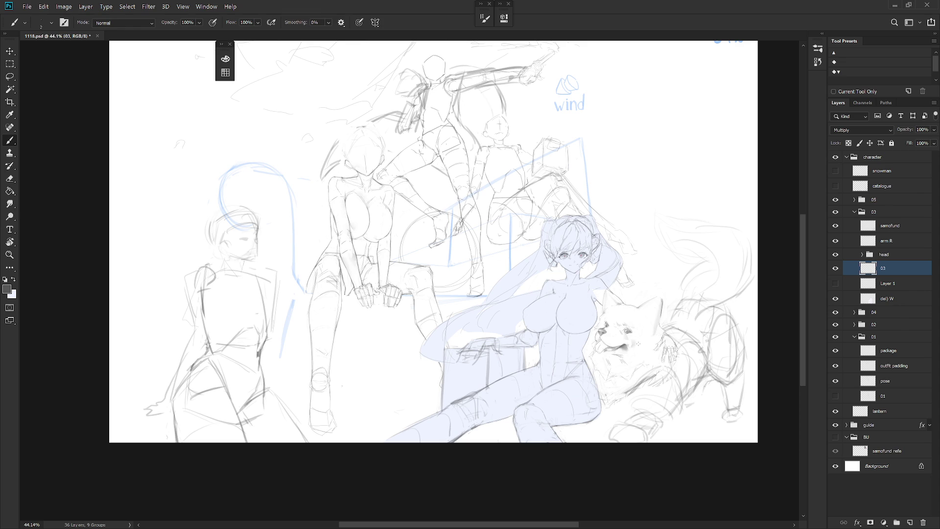
Step: Move the arm R layer below layer 03, just above Layer 1
{"action": "left_click", "coordinate": [899, 228]}
{"action": "left_click", "coordinate": [898, 244]}
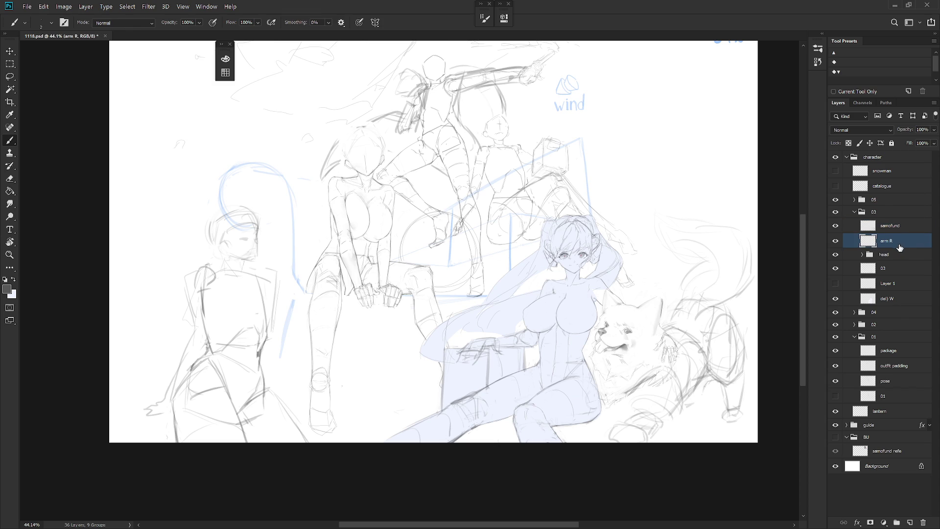
{"action": "mouse_move", "coordinate": [898, 251]}
{"action": "left_mouse_down"}
{"action": "mouse_move", "coordinate": [903, 287]}
{"action": "mouse_move", "coordinate": [906, 279]}
{"action": "left_mouse_up"}
{"action": "scroll", "coordinate": [556, 343], "scroll_direction": "up", "scroll_amount": 5}
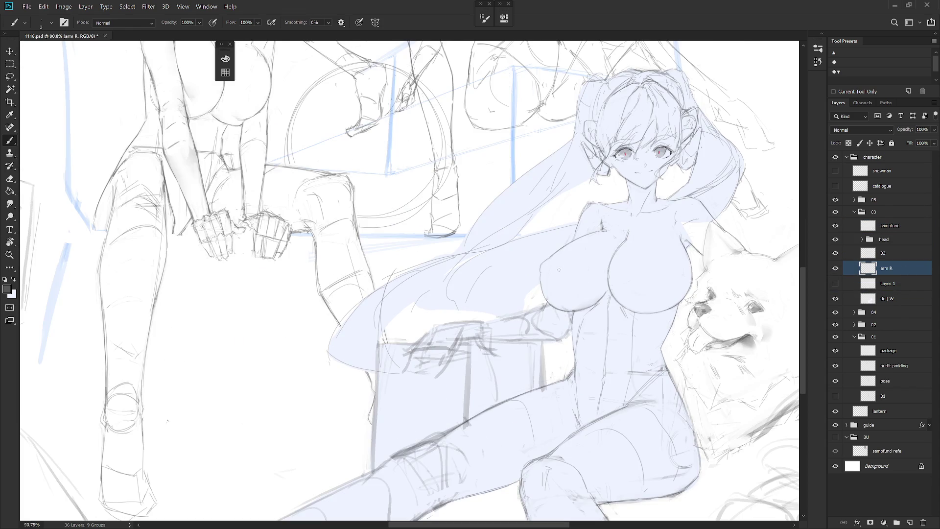
{"action": "key", "text": "e"}
{"action": "key", "text": "b"}
Step: Pan to the sketches on the left and make layer 03 active with Alt+]
{"action": "mouse_move", "coordinate": [622, 392]}
{"action": "left_mouse_down"}
{"action": "mouse_move", "coordinate": [533, 354]}
{"action": "mouse_move", "coordinate": [563, 393]}
{"action": "left_mouse_up"}
{"action": "scroll", "coordinate": [563, 393], "scroll_direction": "down", "scroll_amount": 5}
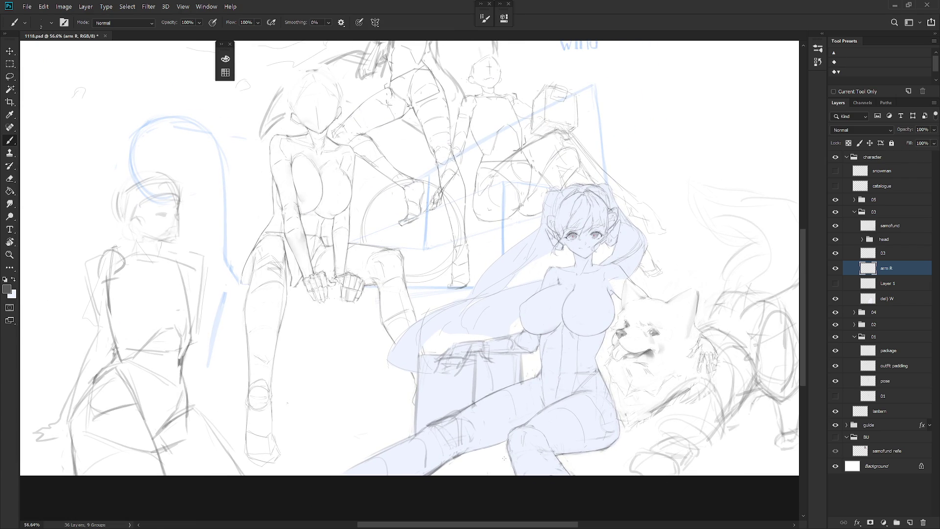
{"action": "scroll", "coordinate": [503, 457], "scroll_direction": "down", "scroll_amount": 2}
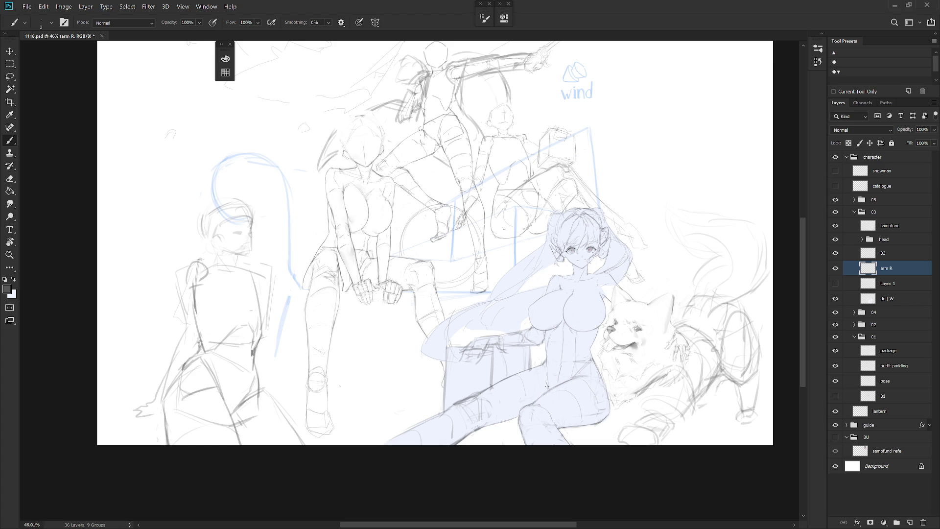
{"action": "key", "text": "alt+bracketright"}
{"action": "scroll", "coordinate": [587, 298], "scroll_direction": "up", "scroll_amount": 6}
{"action": "key", "text": "e"}
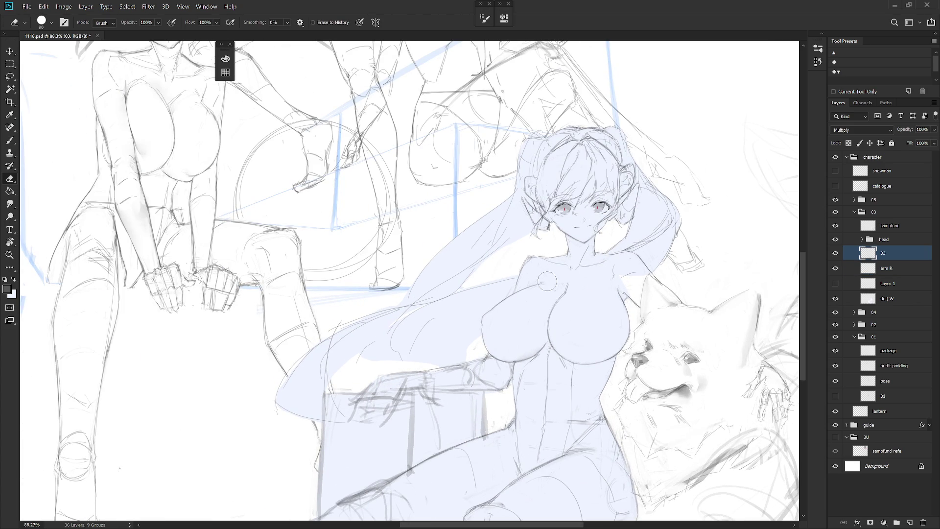
{"action": "key", "text": "b"}
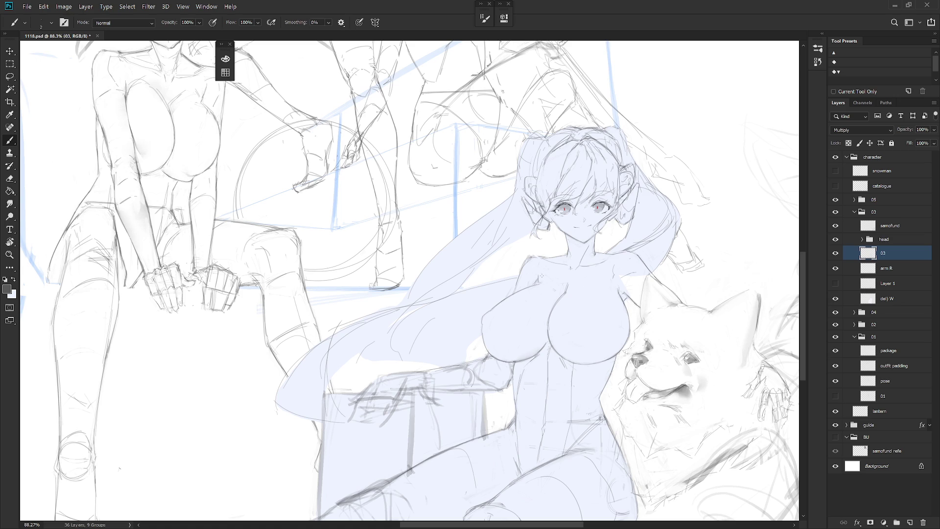
{"action": "key", "text": "e"}
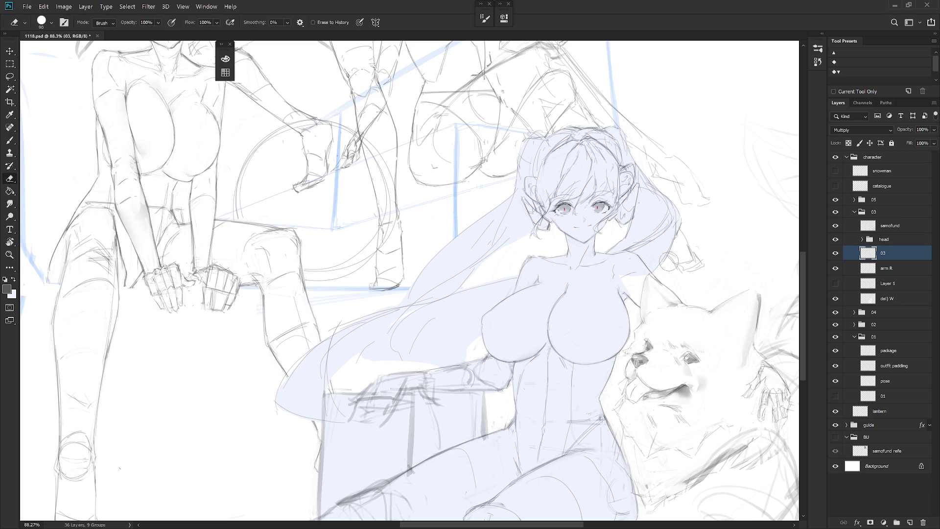
{"action": "key", "text": "b"}
{"action": "key", "text": "e"}
{"action": "key", "text": "b"}
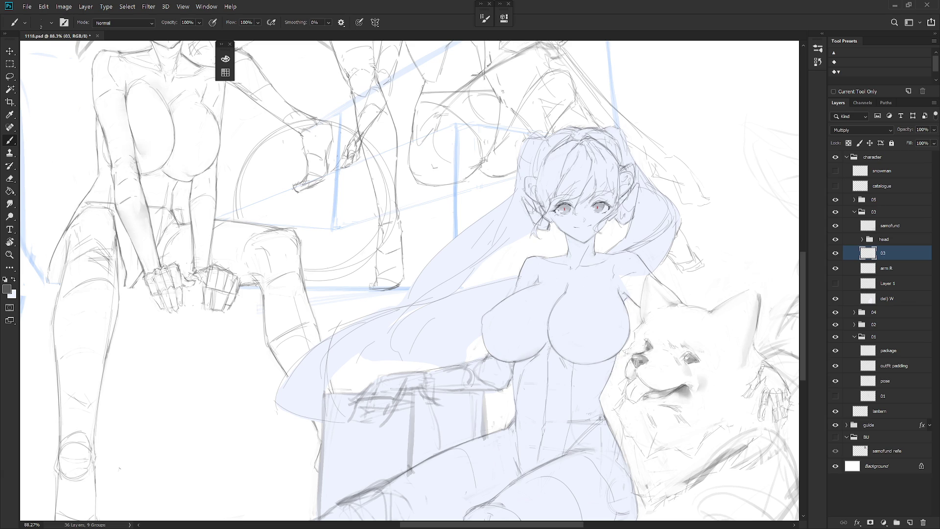
{"action": "key", "text": "e"}
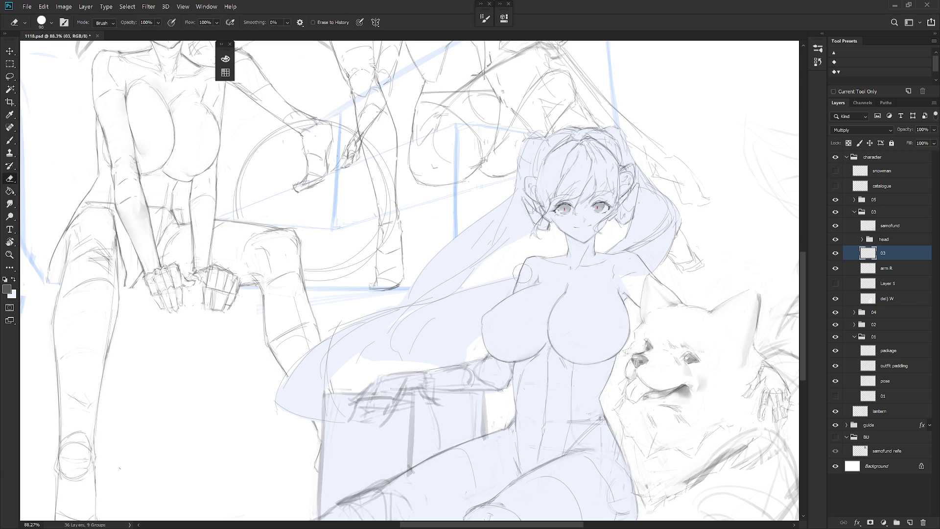
{"action": "key", "text": "b"}
{"action": "key", "text": "e"}
{"action": "scroll", "coordinate": [540, 315], "scroll_direction": "down", "scroll_amount": 5}
{"action": "key", "text": "b"}
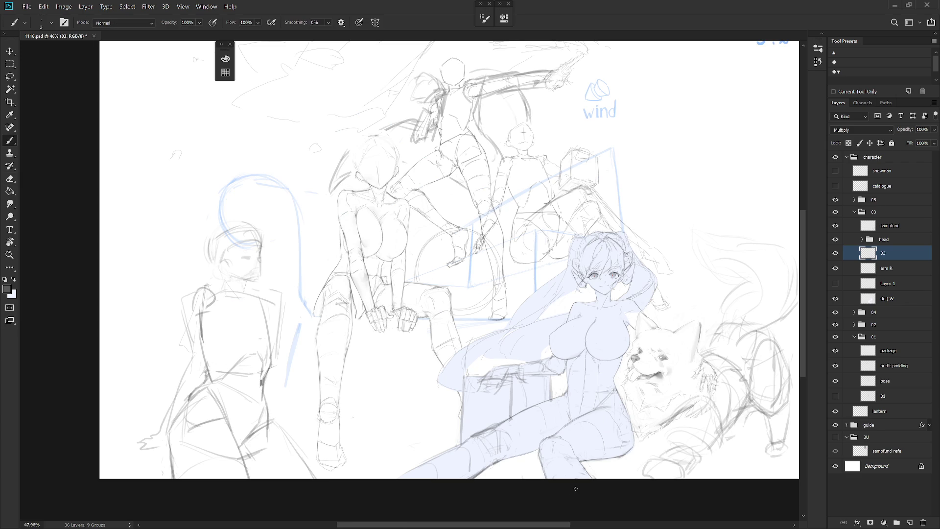
Step: Lasso an area beside the girl's arm and delete its light-blue fill
{"action": "left_click", "coordinate": [900, 298]}
{"action": "key", "text": "l"}
{"action": "scroll", "coordinate": [695, 328], "scroll_direction": "up", "scroll_amount": 5}
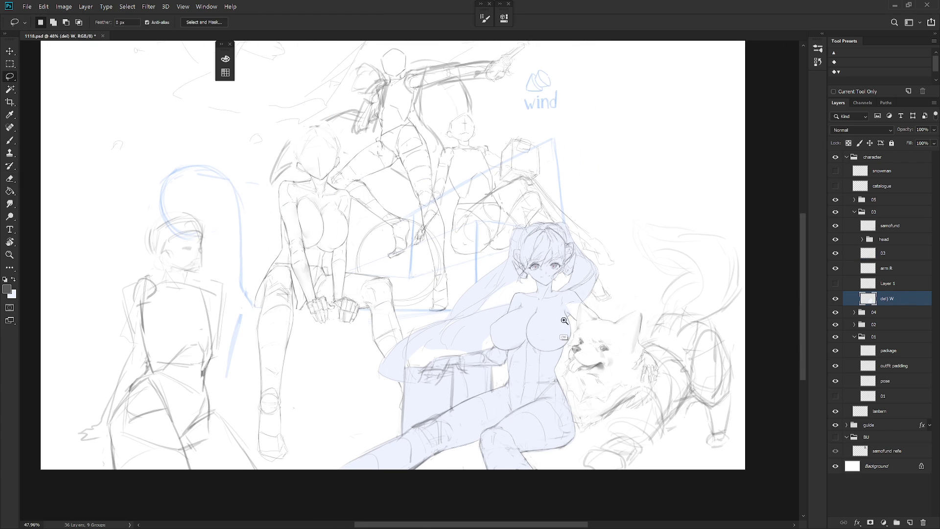
{"action": "scroll", "coordinate": [600, 286], "scroll_direction": "up", "scroll_amount": 3}
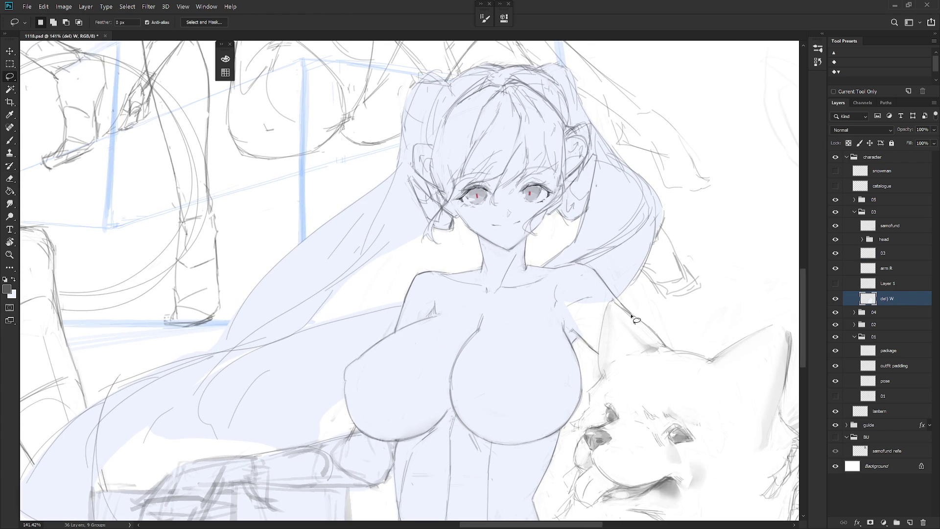
{"action": "mouse_move", "coordinate": [627, 309]}
{"action": "left_mouse_down"}
{"action": "mouse_move", "coordinate": [615, 300]}
{"action": "mouse_move", "coordinate": [556, 304]}
{"action": "mouse_move", "coordinate": [607, 358]}
{"action": "mouse_move", "coordinate": [630, 316]}
{"action": "mouse_move", "coordinate": [610, 306]}
{"action": "mouse_move", "coordinate": [603, 369]}
{"action": "left_mouse_up"}
{"action": "key", "text": "ctrl+d"}
{"action": "key", "text": "Delete"}
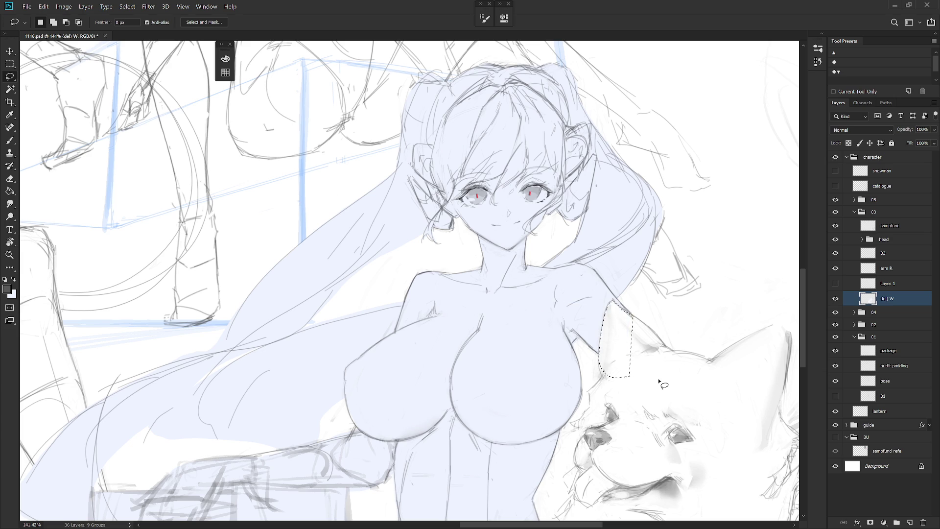
Step: Create a new layer above the head group and name it 'del) W'
{"action": "left_click", "coordinate": [899, 239]}
{"action": "key", "text": "ctrl+shift+n"}
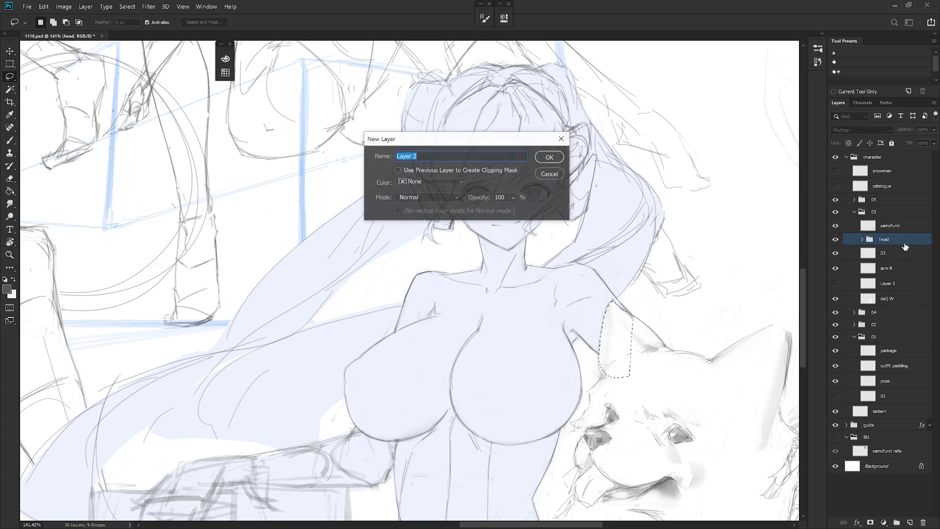
{"action": "key", "text": "Return"}
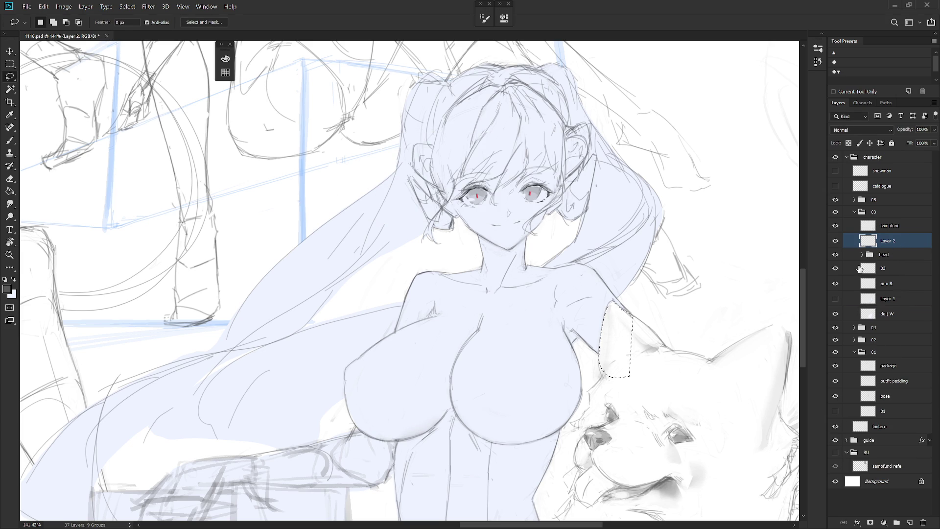
{"action": "double_click", "coordinate": [887, 240]}
{"action": "type", "text": "W"}
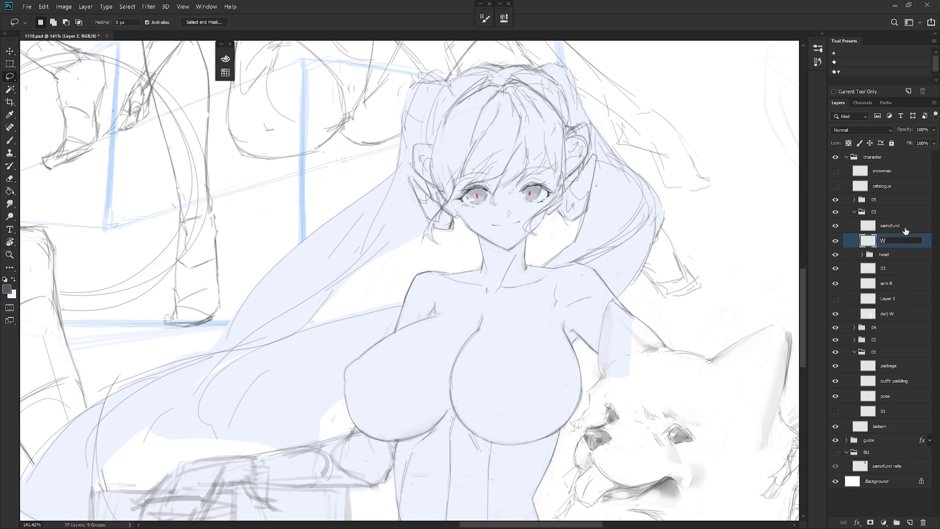
{"action": "left_click", "coordinate": [888, 313]}
{"action": "double_click", "coordinate": [887, 313]}
{"action": "key", "text": "ctrl+c"}
{"action": "double_click", "coordinate": [887, 240]}
{"action": "key", "text": "ctrl+v"}
{"action": "key", "text": "Tab"}
{"action": "left_click", "coordinate": [909, 244]}
Step: Pan over the girl and dog and start a lasso outline around the dog
{"action": "scroll", "coordinate": [642, 344], "scroll_direction": "down", "scroll_amount": 5}
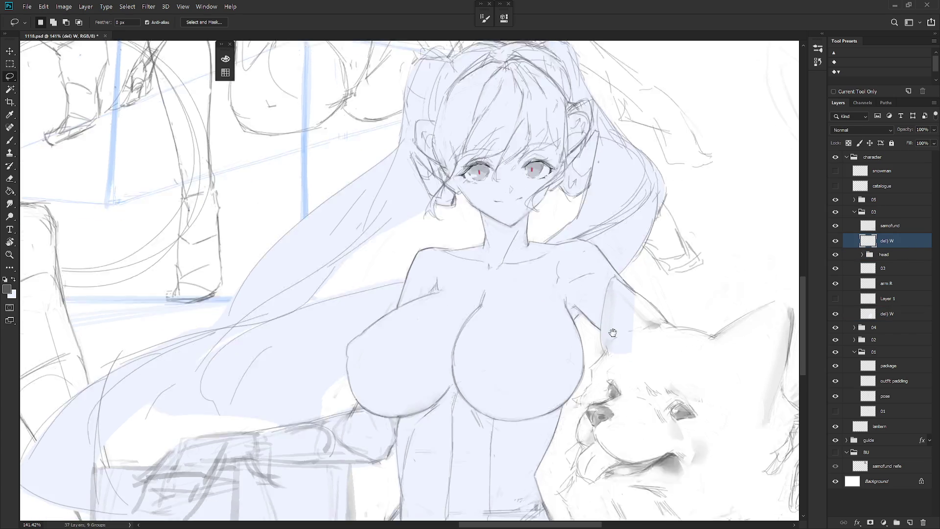
{"action": "left_click_drag", "start_coordinate": [642, 344], "coordinate": [621, 330]}
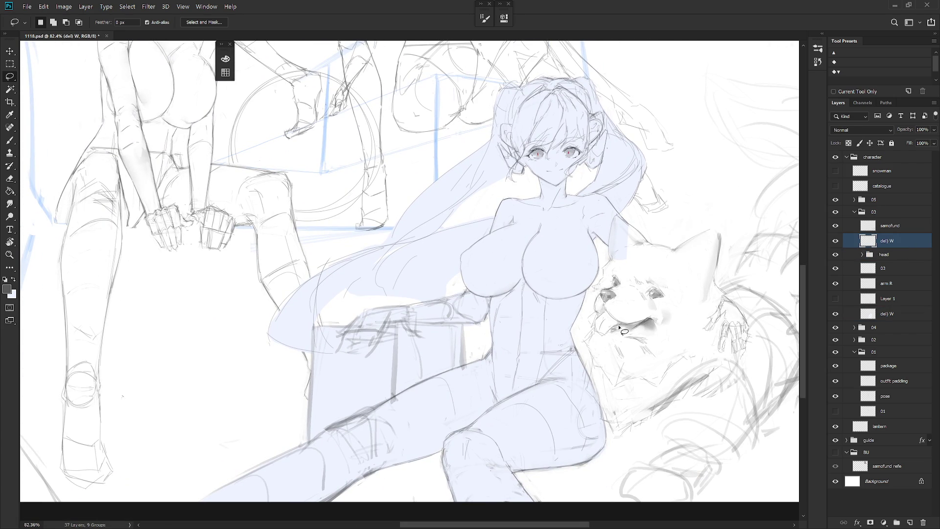
{"action": "mouse_move", "coordinate": [609, 244]}
{"action": "left_mouse_down"}
{"action": "mouse_move", "coordinate": [587, 339]}
{"action": "mouse_move", "coordinate": [594, 374]}
{"action": "mouse_move", "coordinate": [583, 428]}
{"action": "mouse_move", "coordinate": [525, 481]}
{"action": "mouse_move", "coordinate": [553, 493]}
{"action": "mouse_move", "coordinate": [641, 424]}
{"action": "mouse_move", "coordinate": [655, 423]}
{"action": "mouse_move", "coordinate": [676, 442]}
{"action": "mouse_move", "coordinate": [630, 482]}
{"action": "mouse_move", "coordinate": [660, 515]}
{"action": "mouse_move", "coordinate": [690, 513]}
{"action": "mouse_move", "coordinate": [762, 416]}
{"action": "mouse_move", "coordinate": [765, 362]}
{"action": "mouse_move", "coordinate": [752, 318]}
{"action": "mouse_move", "coordinate": [722, 286]}
{"action": "mouse_move", "coordinate": [716, 232]}
{"action": "mouse_move", "coordinate": [652, 246]}
{"action": "mouse_move", "coordinate": [628, 225]}
{"action": "left_mouse_up"}
Step: Fill the dog selection, then shift its hue to cream with Hue/Saturation
{"action": "key", "text": "alt+BackSpace"}
{"action": "key", "text": "ctrl+d"}
{"action": "key", "text": "ctrl+alt+u"}
{"action": "left_click_drag", "start_coordinate": [653, 245], "coordinate": [644, 246]}
{"action": "key", "text": "Return"}
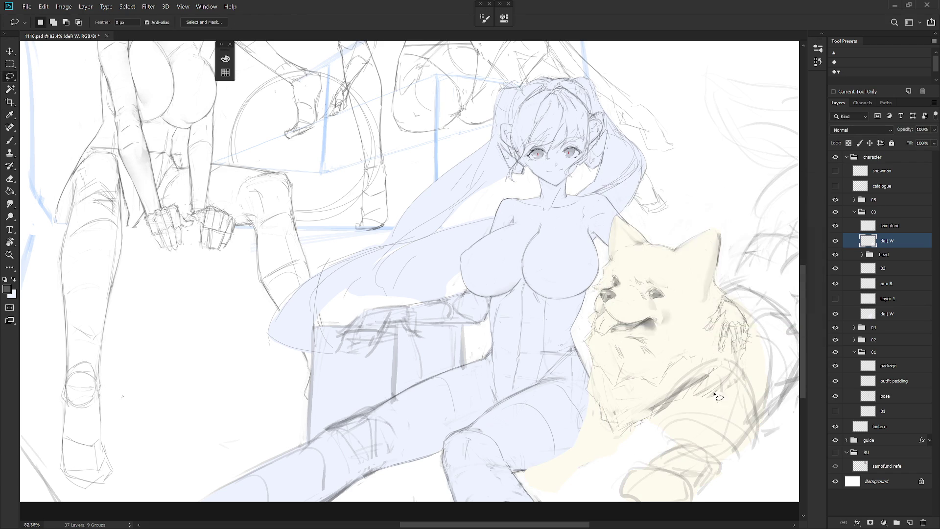
Step: Lasso the dog's back and body, fill it with cream, and make samofund the active layer
{"action": "left_click_drag", "start_coordinate": [701, 341], "coordinate": [574, 332]}
{"action": "key", "text": "b"}
{"action": "key", "text": "x"}
{"action": "key", "text": "x"}
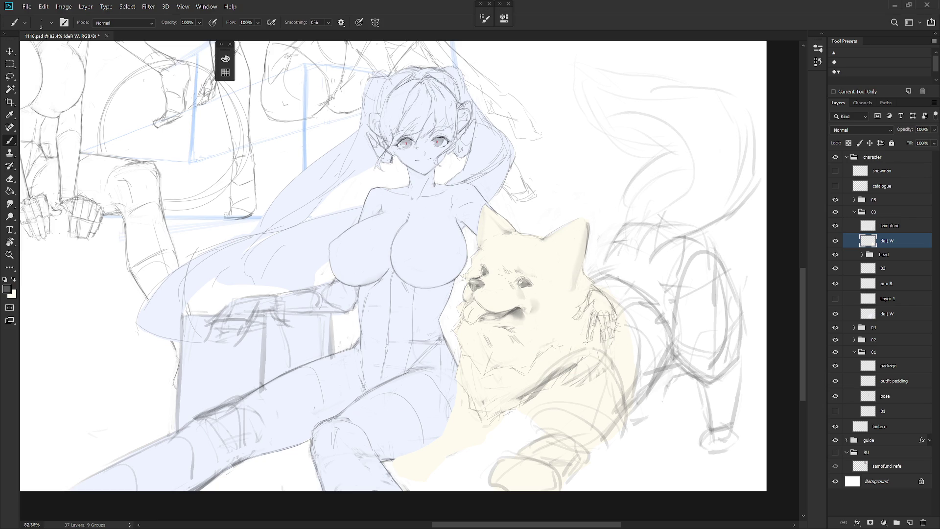
{"action": "key", "text": "l"}
{"action": "mouse_move", "coordinate": [580, 280]}
{"action": "left_mouse_down"}
{"action": "mouse_move", "coordinate": [601, 272]}
{"action": "mouse_move", "coordinate": [632, 223]}
{"action": "mouse_move", "coordinate": [704, 231]}
{"action": "mouse_move", "coordinate": [727, 265]}
{"action": "mouse_move", "coordinate": [741, 333]}
{"action": "mouse_move", "coordinate": [728, 448]}
{"action": "mouse_move", "coordinate": [707, 449]}
{"action": "mouse_move", "coordinate": [709, 417]}
{"action": "mouse_move", "coordinate": [683, 368]}
{"action": "mouse_move", "coordinate": [651, 398]}
{"action": "mouse_move", "coordinate": [568, 394]}
{"action": "mouse_move", "coordinate": [588, 277]}
{"action": "left_mouse_up"}
{"action": "key", "text": "alt+BackSpace"}
{"action": "key", "text": "ctrl+d"}
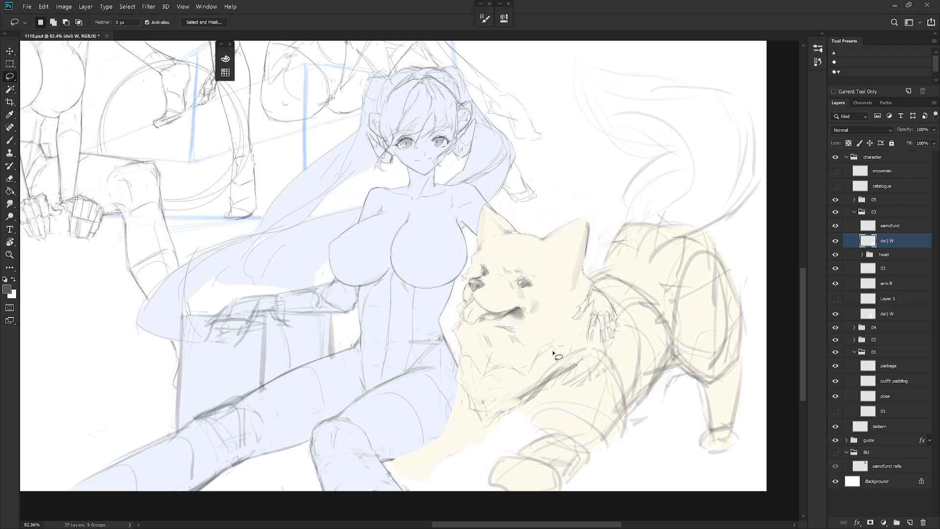
{"action": "scroll", "coordinate": [647, 409], "scroll_direction": "down", "scroll_amount": 3}
{"action": "left_click", "coordinate": [660, 388], "text": "ctrl"}
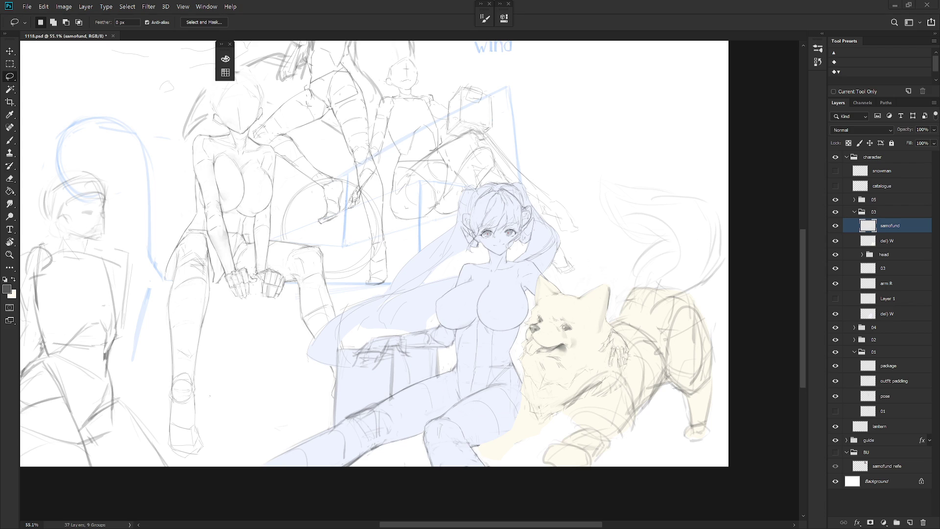
{"action": "scroll", "coordinate": [644, 348], "scroll_direction": "up", "scroll_amount": 5}
{"action": "key", "text": "b"}
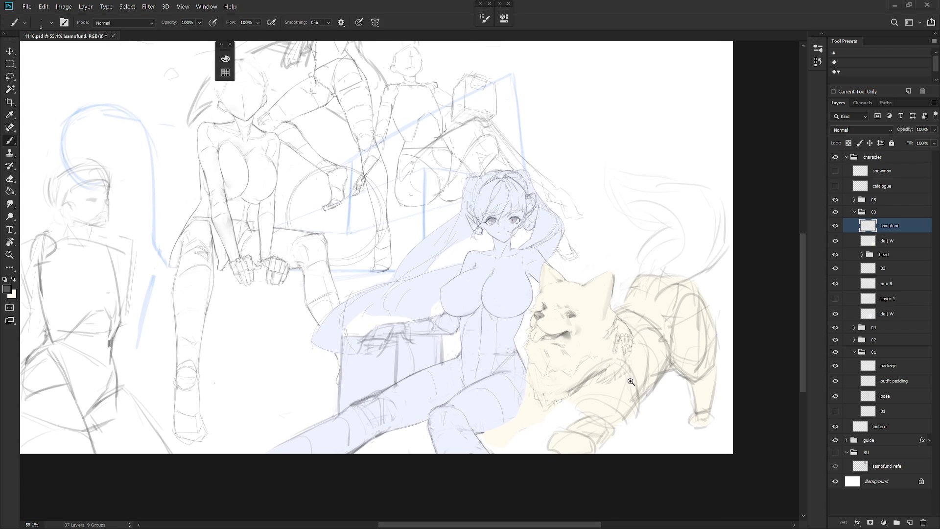
Step: Check the del) W layer's visibility and make it the working layer
{"action": "key", "text": "l"}
{"action": "left_click_drag", "start_coordinate": [662, 327], "coordinate": [554, 425]}
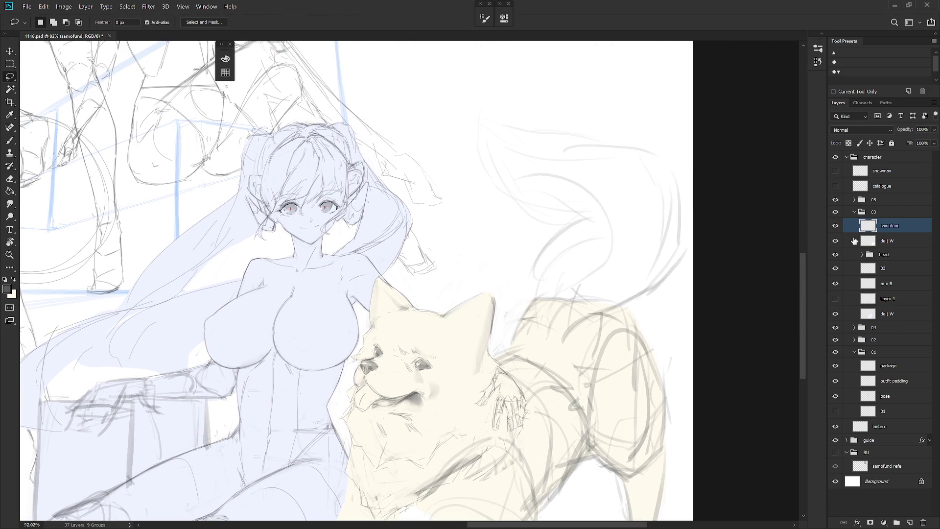
{"action": "left_click", "coordinate": [835, 241]}
{"action": "left_click", "coordinate": [836, 241]}
{"action": "left_click", "coordinate": [886, 240]}
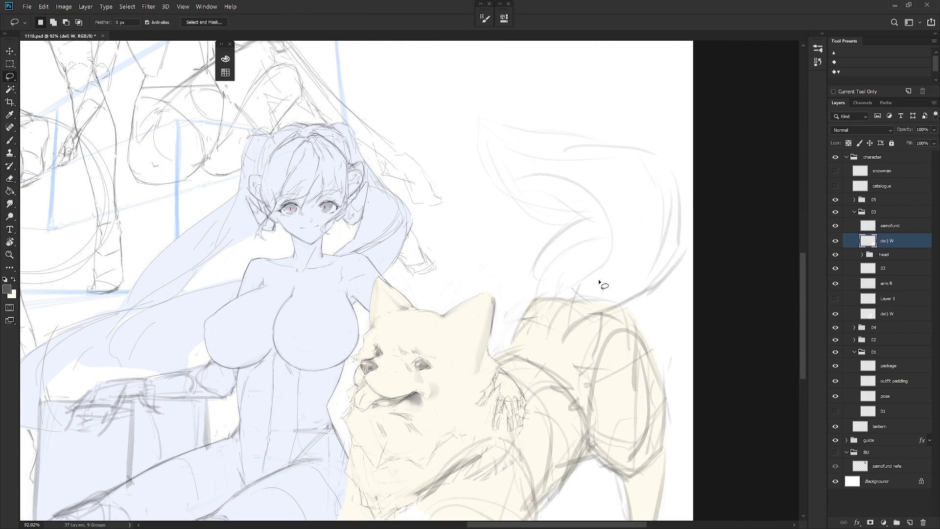
{"action": "left_click_drag", "start_coordinate": [630, 274], "coordinate": [613, 218]}
{"action": "scroll", "coordinate": [590, 325], "scroll_direction": "down", "scroll_amount": 6}
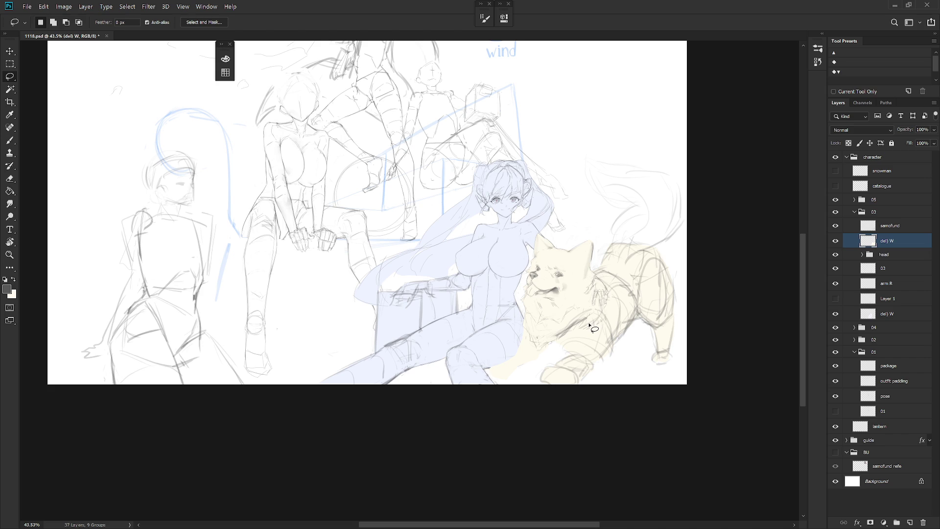
{"action": "scroll", "coordinate": [635, 234], "scroll_direction": "up", "scroll_amount": 1}
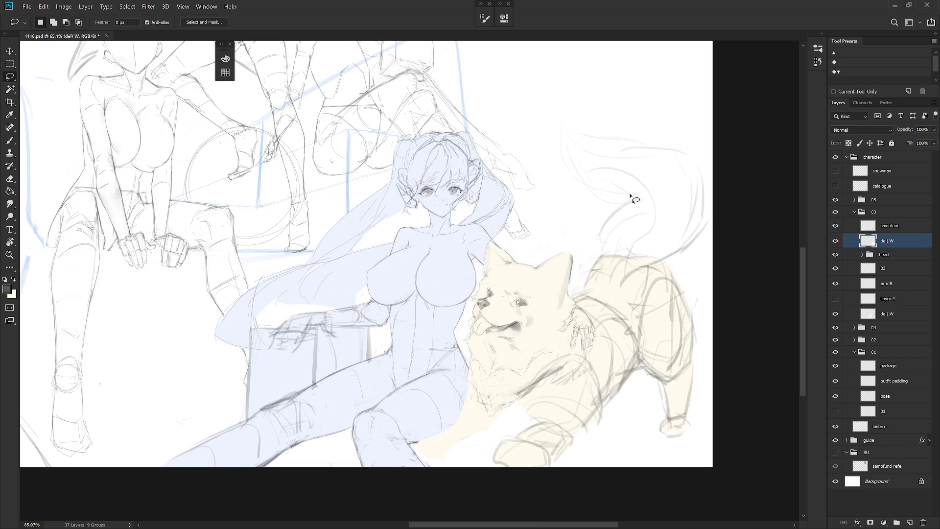
Step: Lasso the dog's upright tail, including its inner edge, and fill it with cream
{"action": "mouse_move", "coordinate": [601, 262]}
{"action": "left_mouse_down"}
{"action": "mouse_move", "coordinate": [630, 205]}
{"action": "mouse_move", "coordinate": [609, 199]}
{"action": "mouse_move", "coordinate": [563, 125]}
{"action": "mouse_move", "coordinate": [684, 147]}
{"action": "mouse_move", "coordinate": [713, 185]}
{"action": "mouse_move", "coordinate": [705, 231]}
{"action": "mouse_move", "coordinate": [614, 289]}
{"action": "left_mouse_up"}
{"action": "mouse_move", "coordinate": [582, 175]}
{"action": "left_mouse_down"}
{"action": "mouse_move", "coordinate": [597, 198]}
{"action": "mouse_move", "coordinate": [649, 195]}
{"action": "mouse_move", "coordinate": [652, 185]}
{"action": "left_mouse_up"}
{"action": "key", "text": "alt+BackSpace"}
{"action": "key", "text": "ctrl+d"}
{"action": "left_click_drag", "start_coordinate": [668, 146], "coordinate": [646, 159]}
{"action": "key", "text": "ctrl+d"}
{"action": "scroll", "coordinate": [618, 175], "scroll_direction": "down", "scroll_amount": 5}
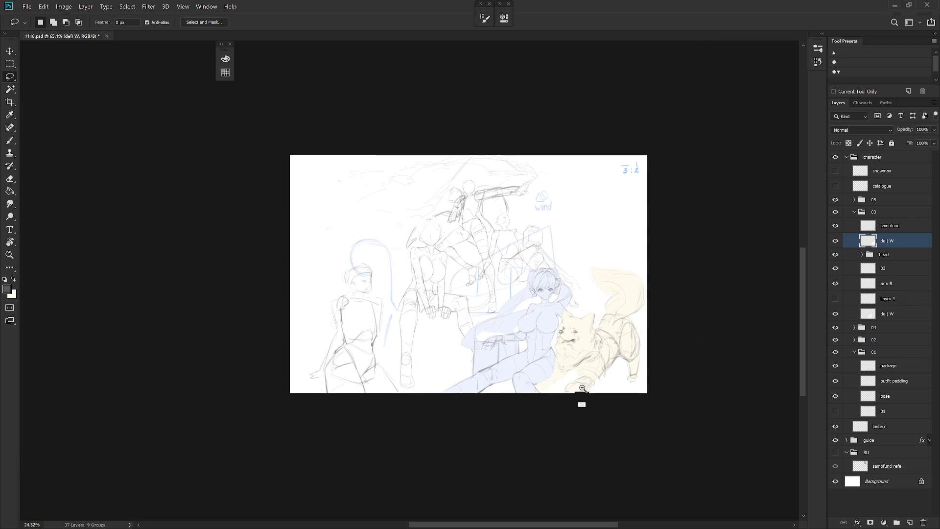
{"action": "key", "text": "b"}
{"action": "key", "text": "alt+bracketright"}
{"action": "scroll", "coordinate": [619, 226], "scroll_direction": "up", "scroll_amount": 4}
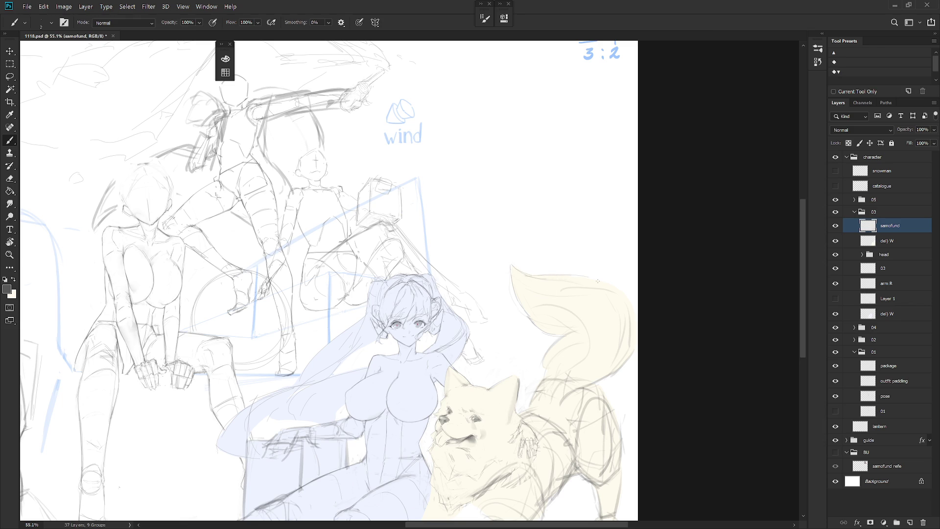
{"action": "left_click_drag", "start_coordinate": [537, 275], "coordinate": [512, 315]}
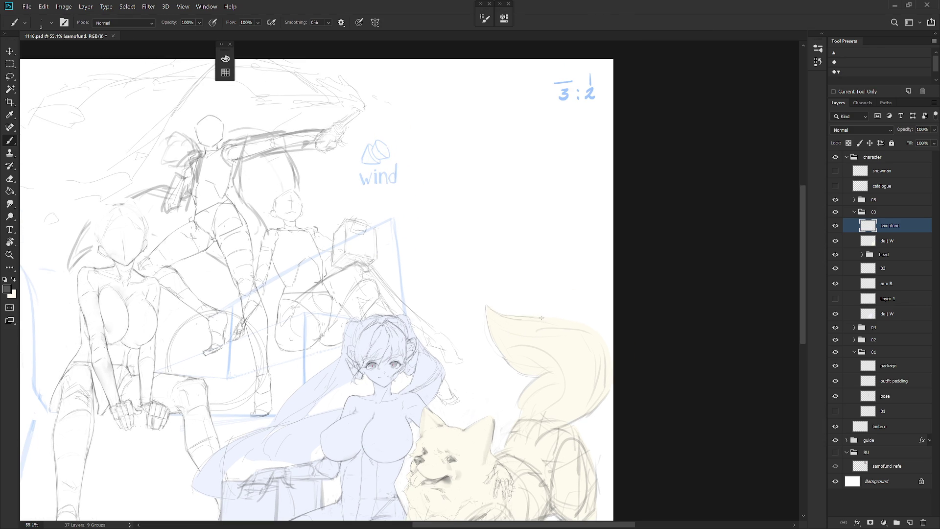
{"action": "mouse_move", "coordinate": [608, 340]}
{"action": "left_mouse_down"}
{"action": "mouse_move", "coordinate": [573, 358]}
{"action": "mouse_move", "coordinate": [449, 321]}
{"action": "left_mouse_up"}
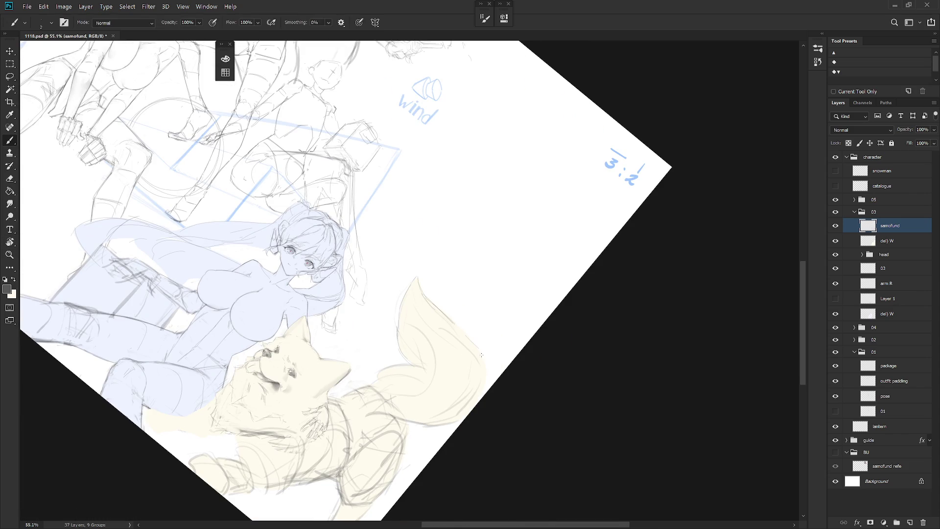
{"action": "mouse_move", "coordinate": [482, 362]}
{"action": "left_mouse_down"}
{"action": "mouse_move", "coordinate": [541, 373]}
{"action": "mouse_move", "coordinate": [546, 283]}
{"action": "left_mouse_up"}
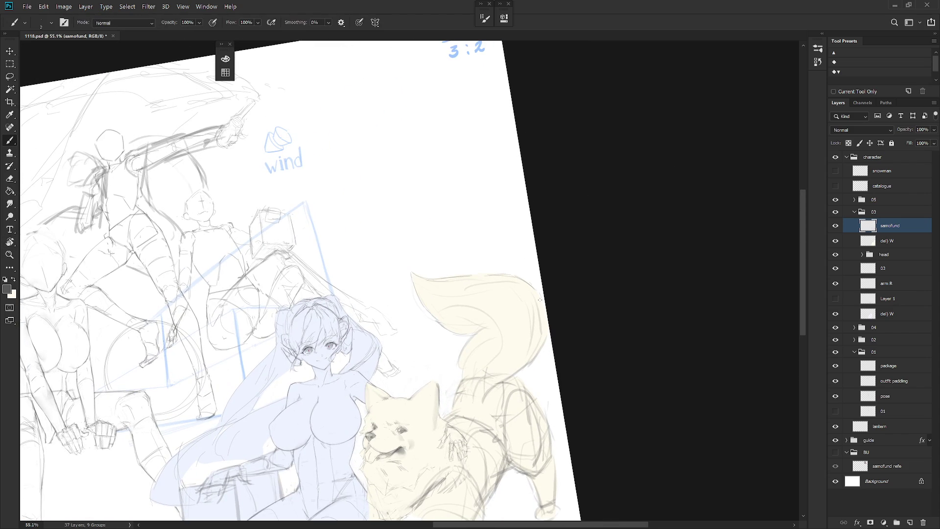
{"action": "mouse_move", "coordinate": [526, 358]}
{"action": "left_mouse_down"}
{"action": "mouse_move", "coordinate": [553, 308]}
{"action": "mouse_move", "coordinate": [552, 371]}
{"action": "left_mouse_up"}
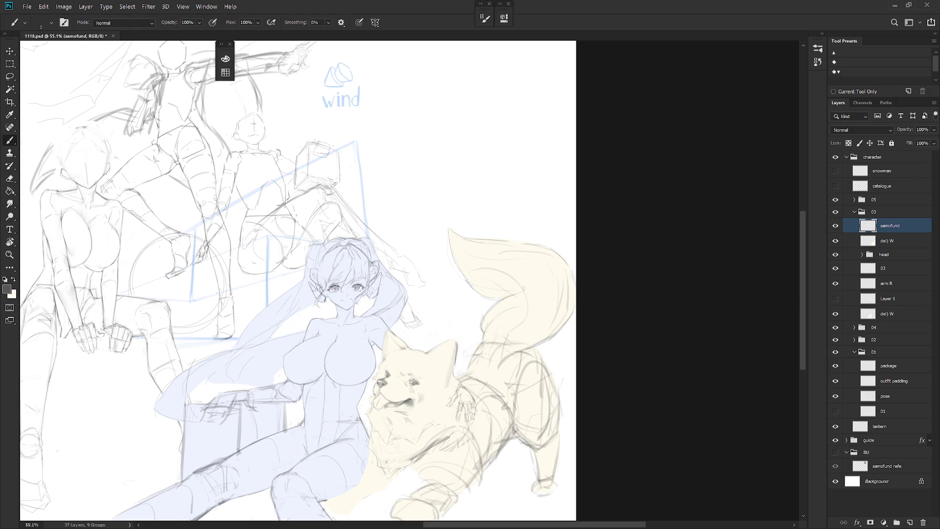
{"action": "key", "text": "r"}
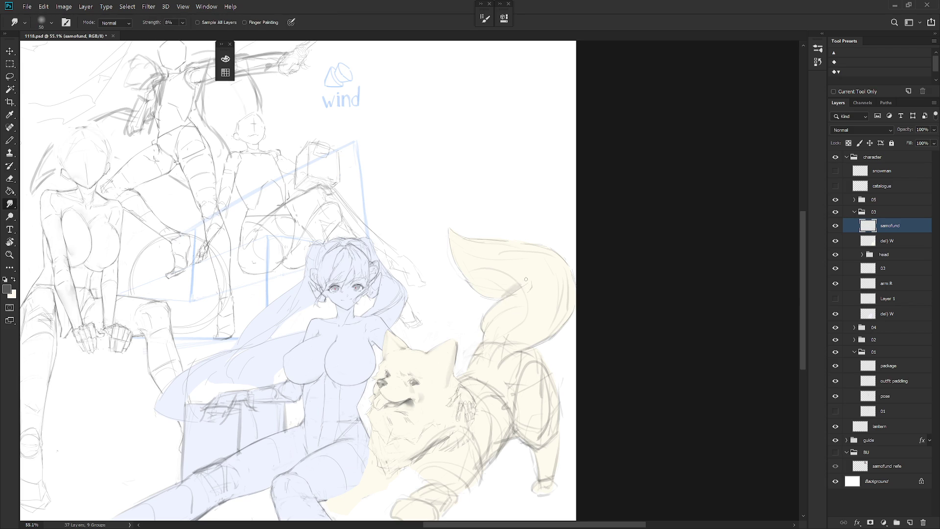
{"action": "key", "text": "b"}
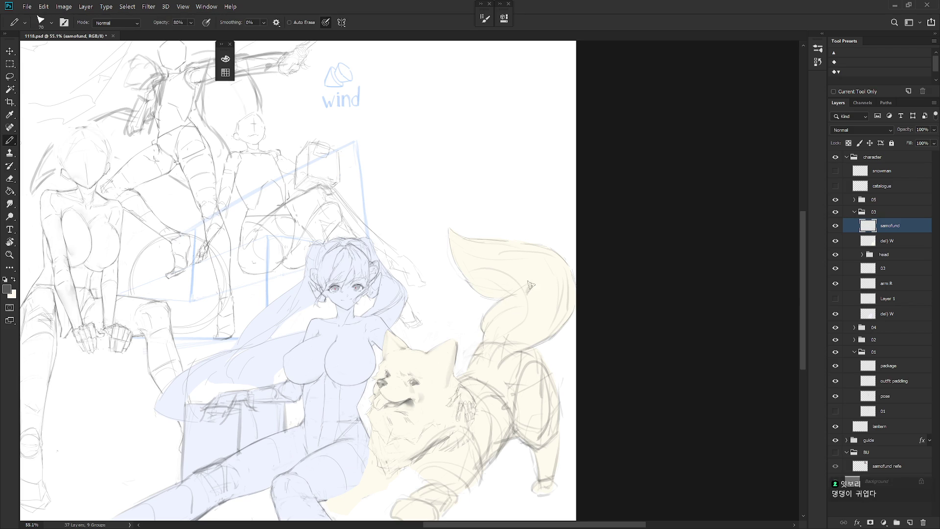
{"action": "key", "text": "r"}
{"action": "key", "text": "b"}
{"action": "key", "text": "shift+b"}
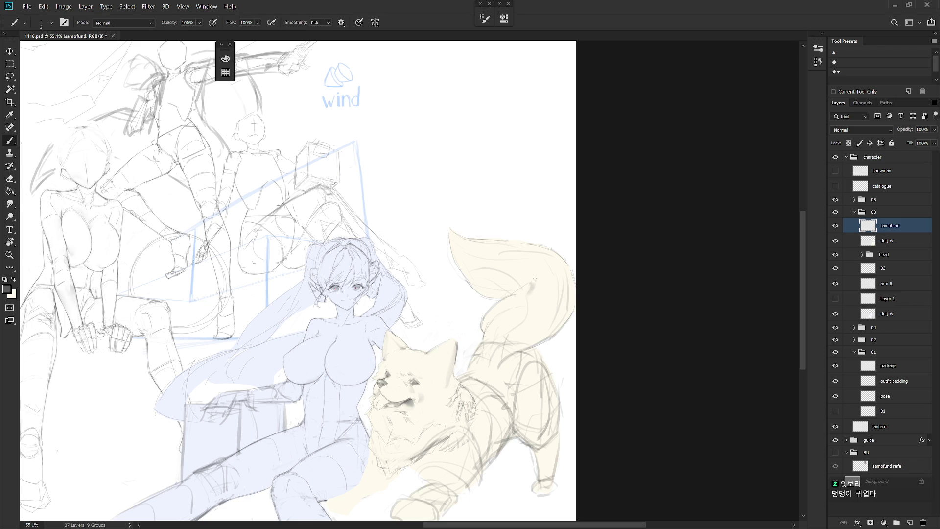
{"action": "key", "text": "e"}
{"action": "key", "text": "b"}
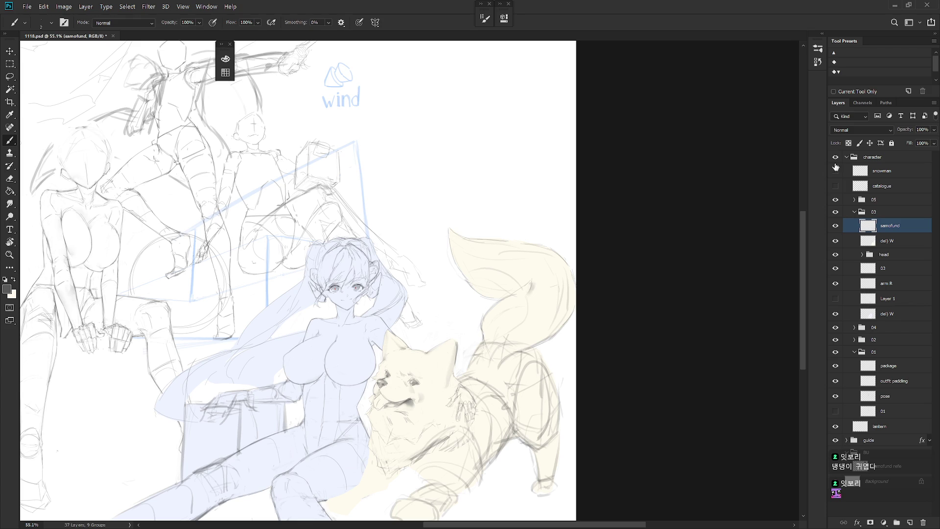
{"action": "left_click", "coordinate": [868, 173]}
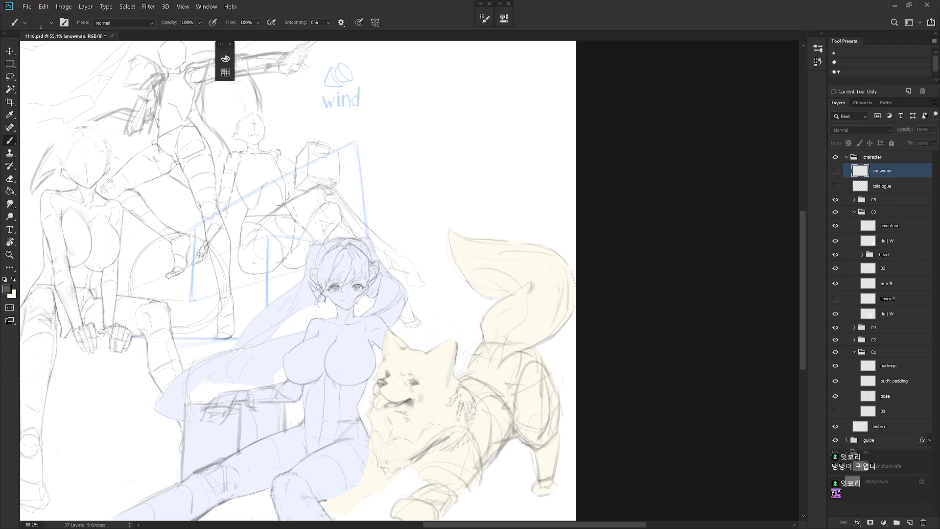
Step: Zoom in to study the samoyed reference photo, then zoom back out
{"action": "scroll", "coordinate": [483, 223], "scroll_direction": "up", "scroll_amount": 5}
{"action": "scroll", "coordinate": [483, 223], "scroll_direction": "up", "scroll_amount": 5}
{"action": "scroll", "coordinate": [483, 223], "scroll_direction": "up", "scroll_amount": 2}
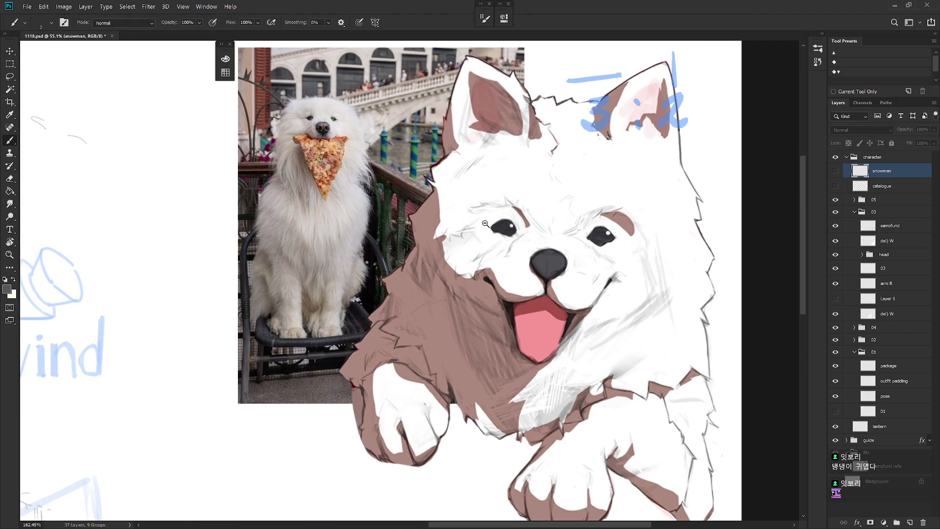
{"action": "scroll", "coordinate": [432, 235], "scroll_direction": "up", "scroll_amount": 2}
{"action": "scroll", "coordinate": [433, 235], "scroll_direction": "up", "scroll_amount": 3}
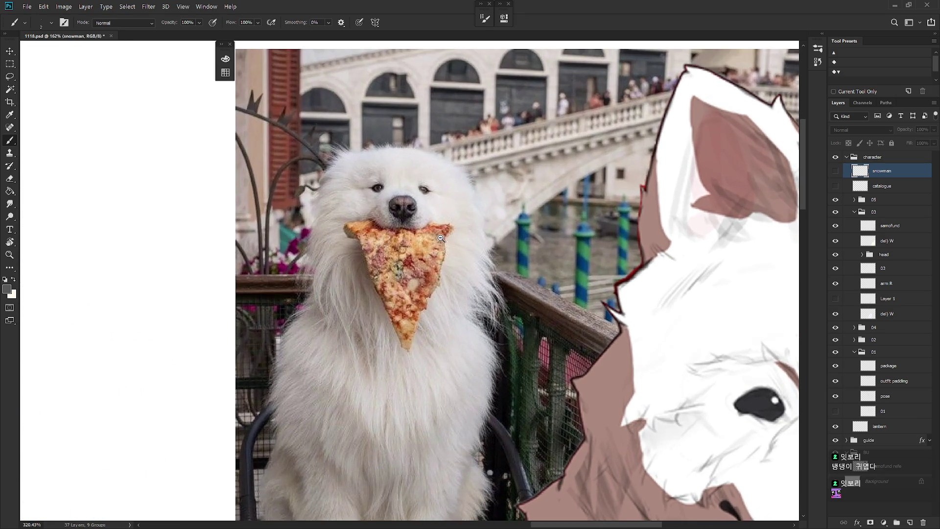
{"action": "scroll", "coordinate": [440, 238], "scroll_direction": "down", "scroll_amount": 5}
{"action": "scroll", "coordinate": [441, 238], "scroll_direction": "down", "scroll_amount": 1}
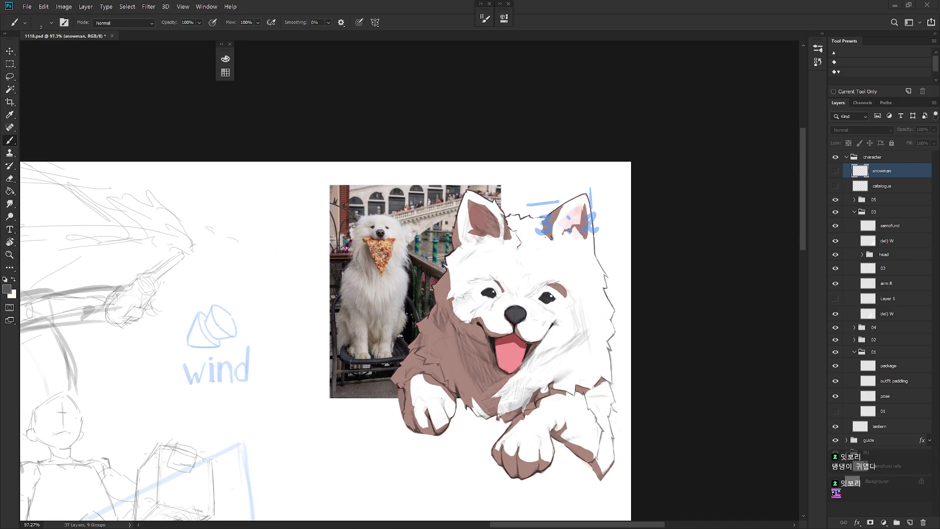
{"action": "scroll", "coordinate": [641, 115], "scroll_direction": "down", "scroll_amount": 5}
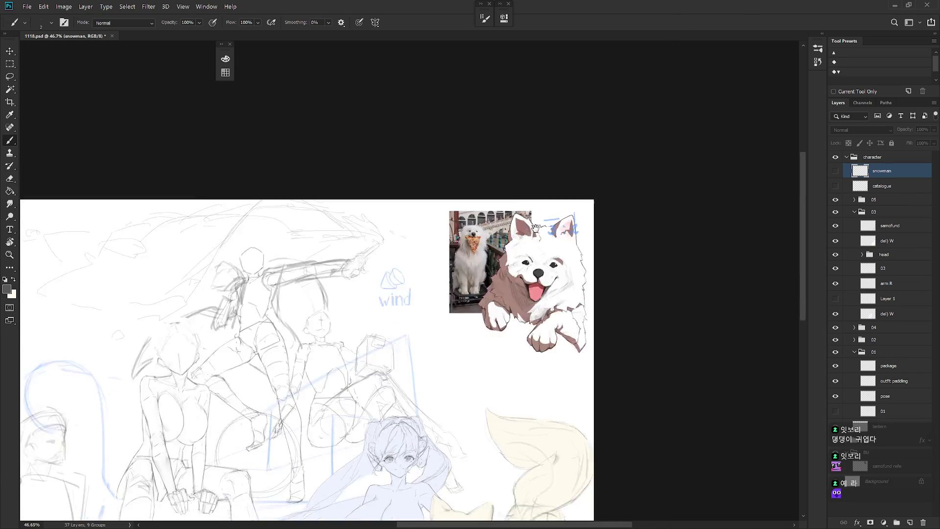
{"action": "scroll", "coordinate": [343, 269], "scroll_direction": "down", "scroll_amount": 5}
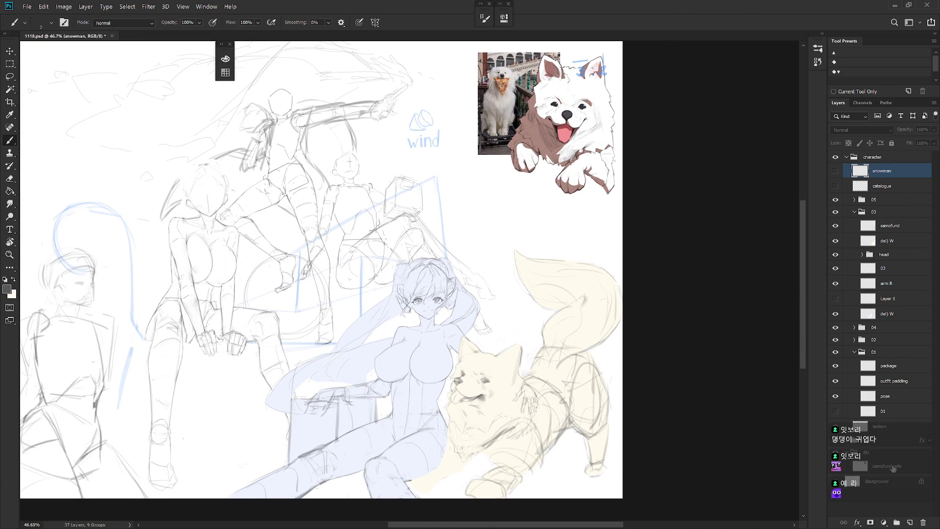
Step: Hide the samoyed reference layer so only the sketch and 3:2 note remain
{"action": "left_click", "coordinate": [836, 464]}
{"action": "left_click_drag", "start_coordinate": [528, 353], "coordinate": [540, 337]}
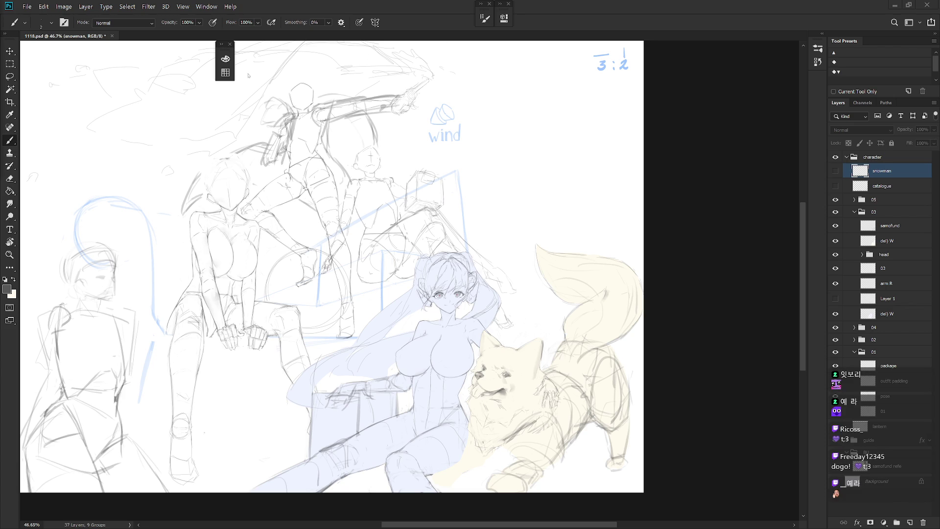
{"action": "scroll", "coordinate": [566, 183], "scroll_direction": "down", "scroll_amount": 3}
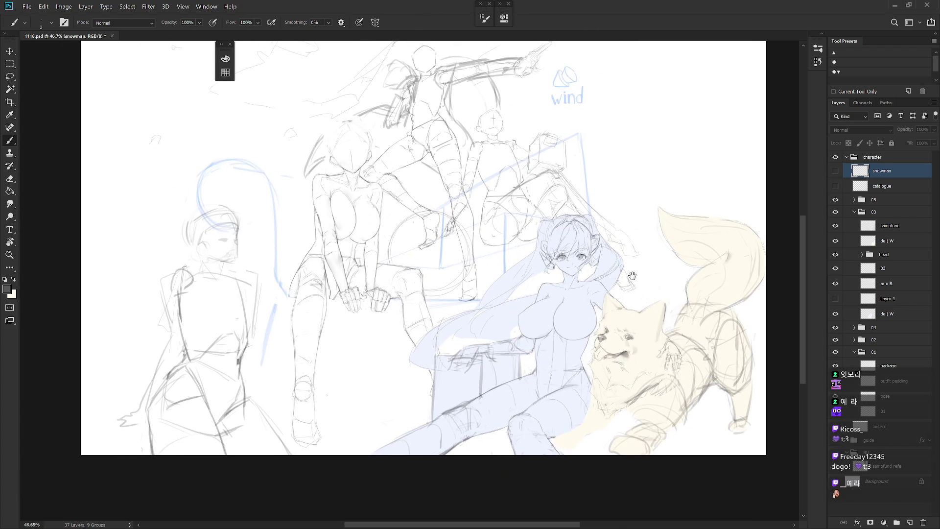
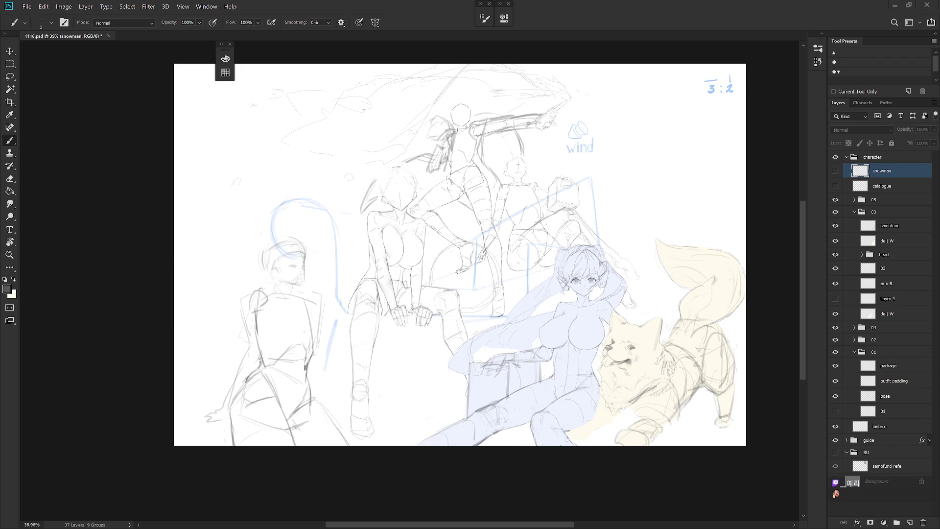
Step: Check the canvas size and resolution in Image Size, closing it unchanged
{"action": "scroll", "coordinate": [549, 180], "scroll_direction": "up", "scroll_amount": 3}
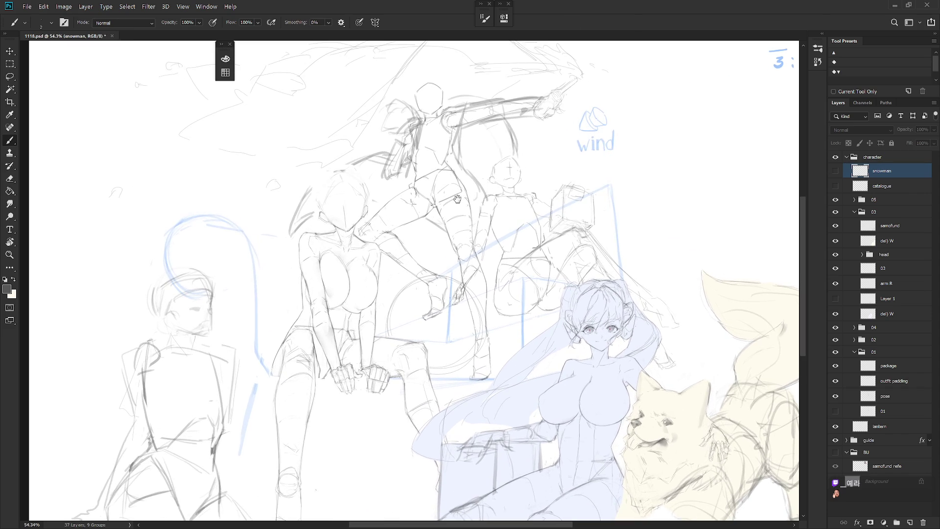
{"action": "mouse_move", "coordinate": [492, 246]}
{"action": "left_mouse_down"}
{"action": "mouse_move", "coordinate": [450, 177]}
{"action": "mouse_move", "coordinate": [492, 202]}
{"action": "left_mouse_up"}
{"action": "left_click_drag", "start_coordinate": [636, 347], "coordinate": [598, 327]}
{"action": "left_click", "coordinate": [63, 7]}
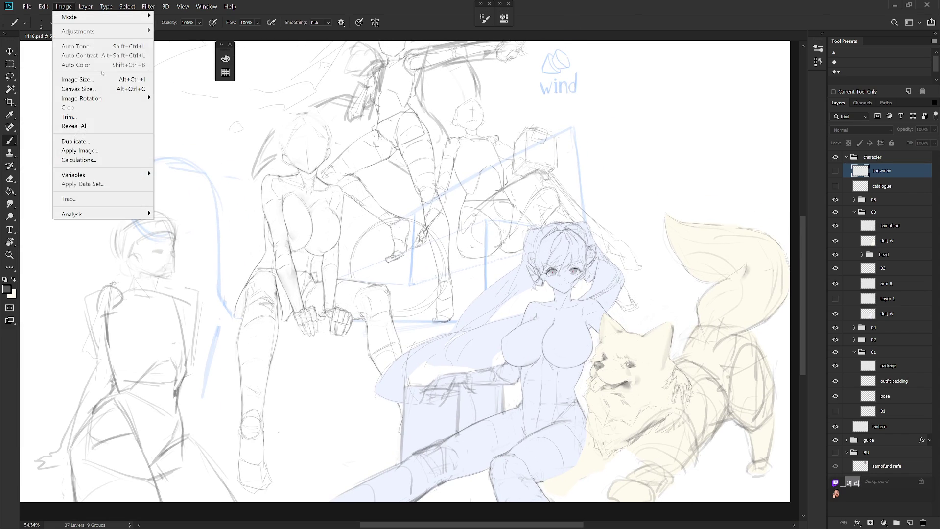
{"action": "left_click", "coordinate": [104, 79]}
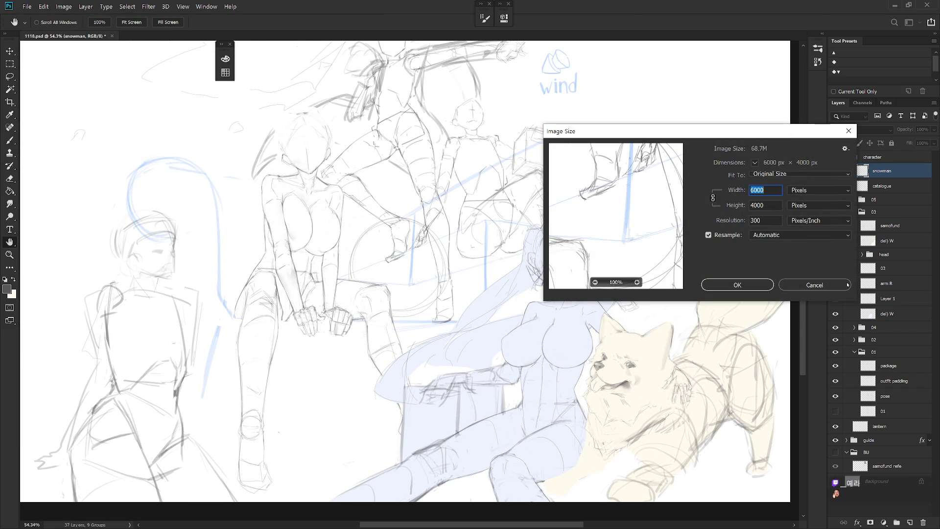
{"action": "left_click", "coordinate": [826, 286]}
Step: Collapse group 01 and delete the spare hidden Layer 1
{"action": "scroll", "coordinate": [503, 276], "scroll_direction": "down", "scroll_amount": 3}
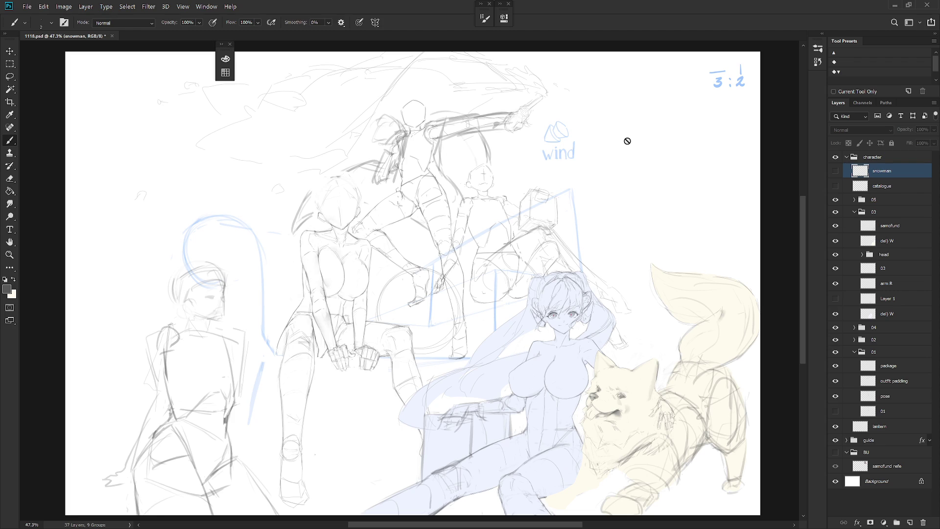
{"action": "left_click_drag", "start_coordinate": [489, 213], "coordinate": [526, 202]}
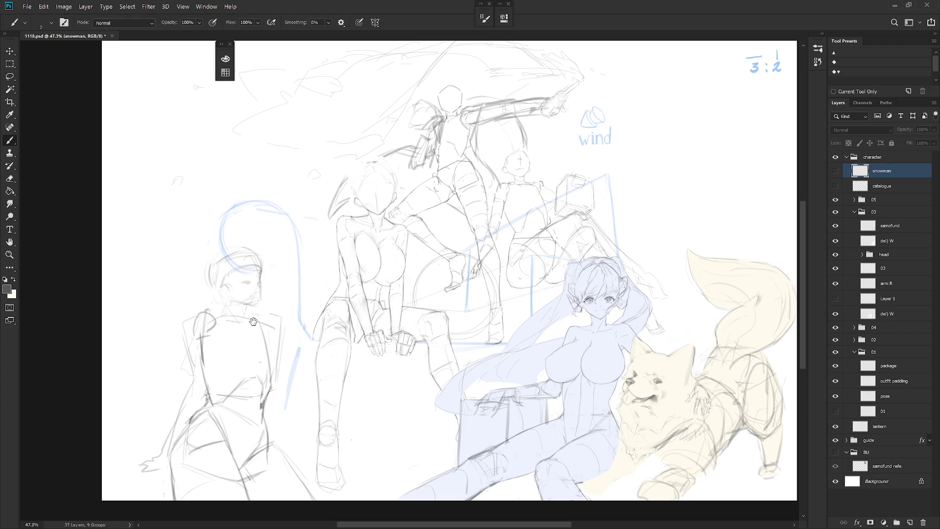
{"action": "left_click", "coordinate": [854, 351]}
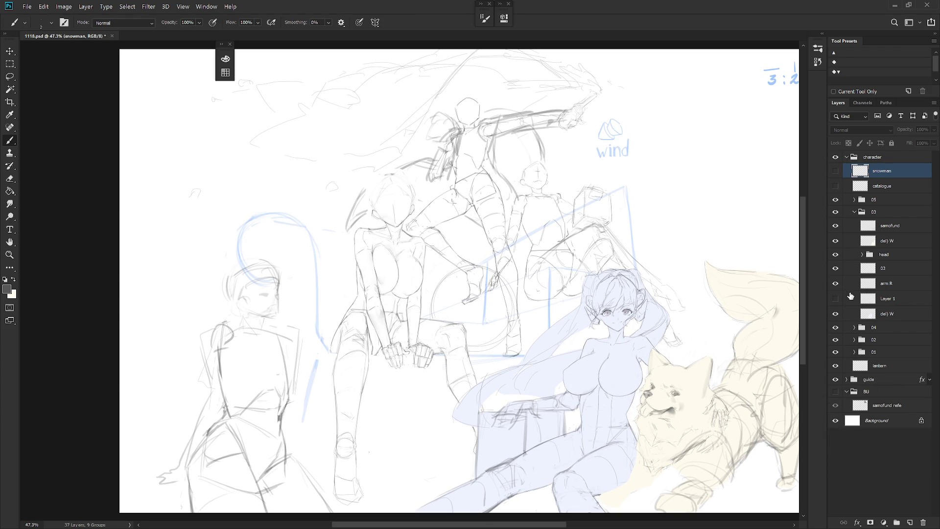
{"action": "left_click", "coordinate": [836, 299]}
{"action": "left_click", "coordinate": [837, 300]}
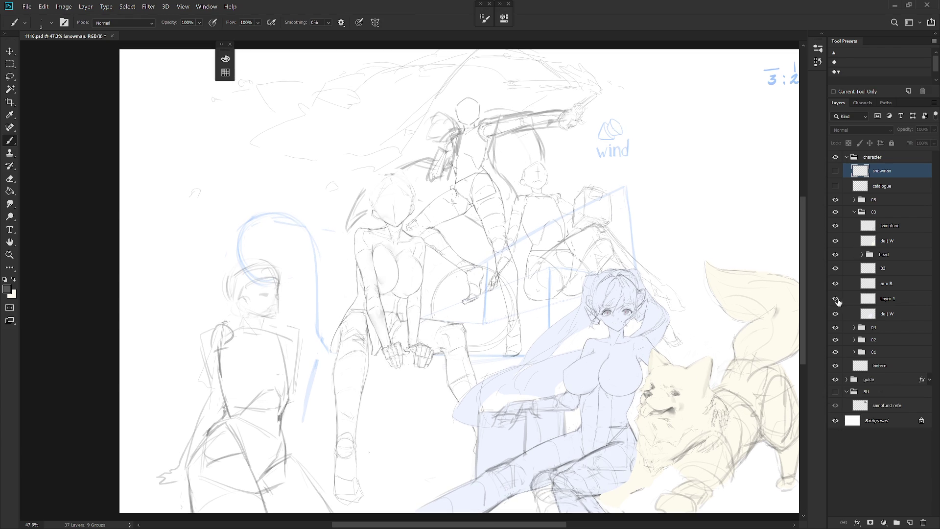
{"action": "left_click", "coordinate": [902, 300]}
{"action": "key", "text": "Delete"}
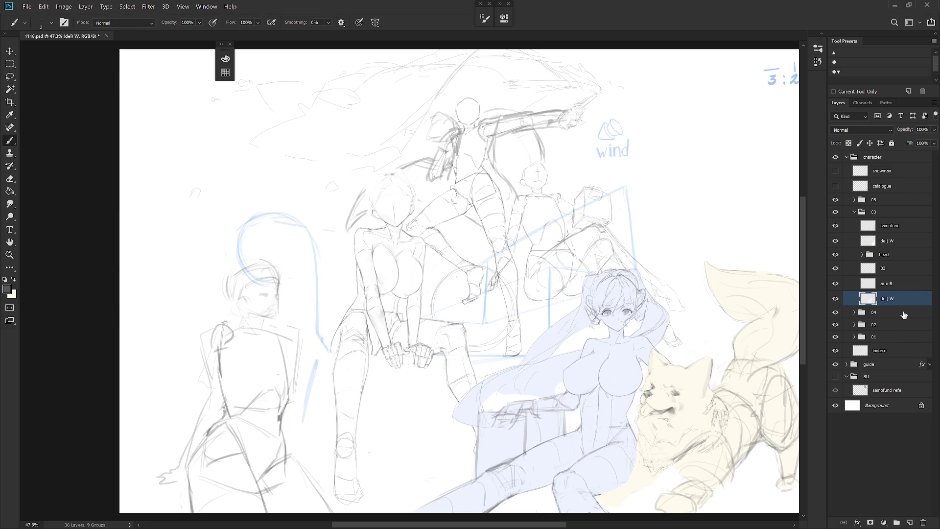
Step: On the arm R layer, draw a pencil stroke along the girl's arm
{"action": "left_click", "coordinate": [881, 283]}
{"action": "scroll", "coordinate": [538, 433], "scroll_direction": "up", "scroll_amount": 5}
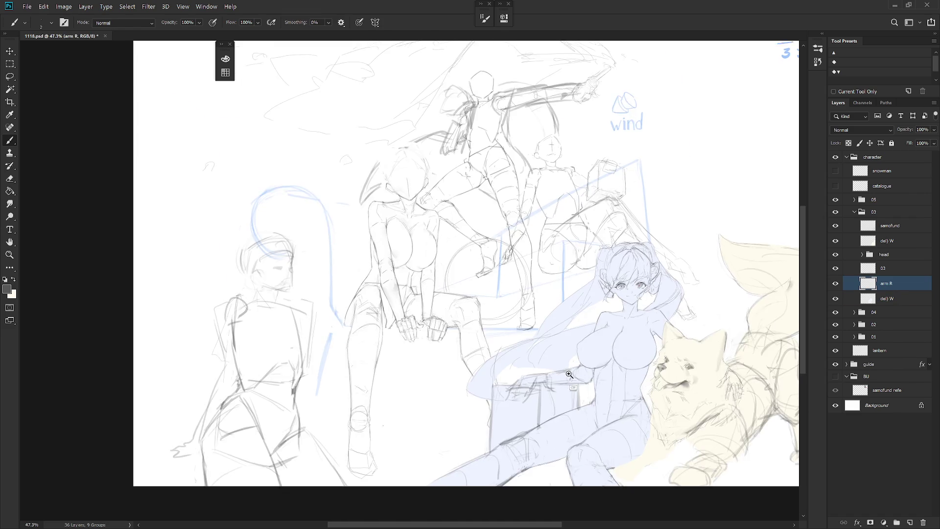
{"action": "key", "text": "e"}
{"action": "key", "text": "b"}
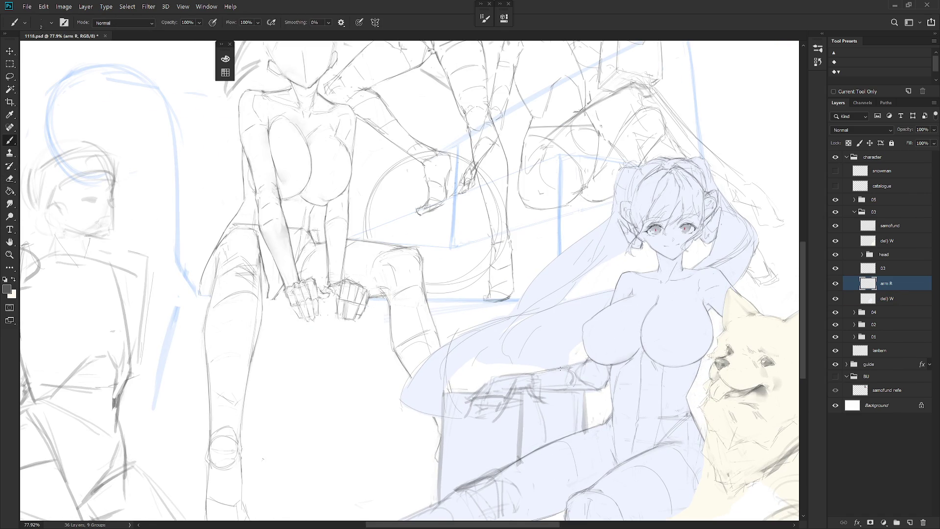
{"action": "key", "text": "e"}
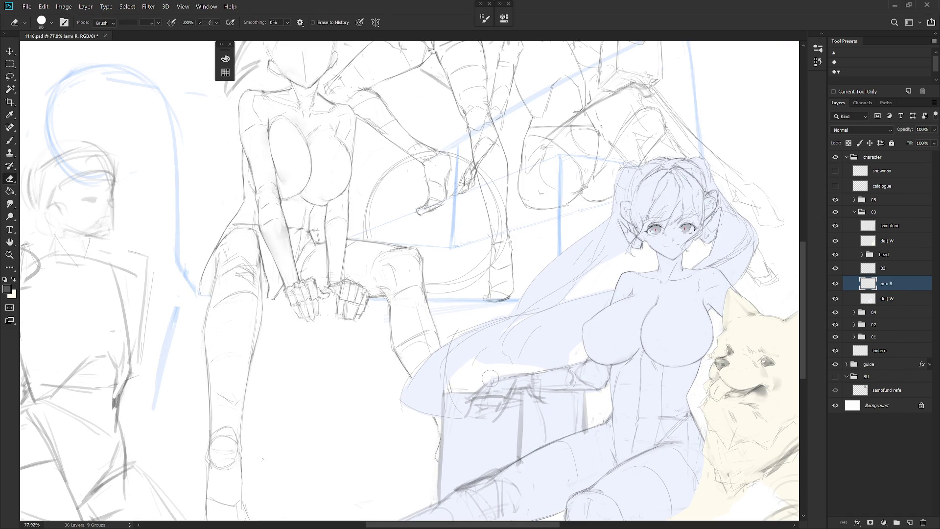
{"action": "key", "text": "b"}
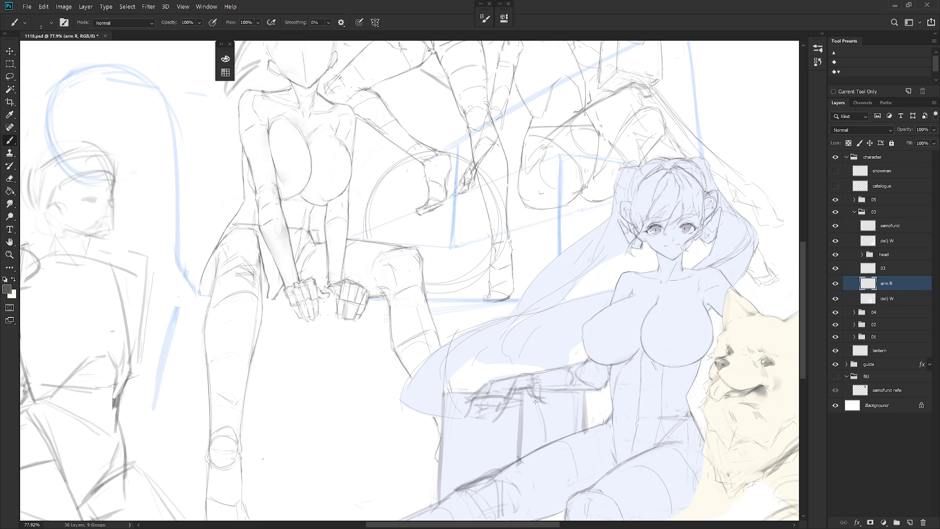
{"action": "key", "text": "e"}
{"action": "key", "text": "b"}
{"action": "key", "text": "e"}
{"action": "key", "text": "b"}
{"action": "key", "text": "e"}
{"action": "key", "text": "b"}
{"action": "left_click_drag", "start_coordinate": [542, 391], "coordinate": [574, 388]}
Step: Erase and reshape the lower edge of the girl's arm
{"action": "key", "text": "e"}
{"action": "key", "text": "b"}
{"action": "key", "text": "e"}
{"action": "mouse_move", "coordinate": [580, 422]}
{"action": "left_mouse_down"}
{"action": "mouse_move", "coordinate": [589, 409]}
{"action": "mouse_move", "coordinate": [598, 416]}
{"action": "mouse_move", "coordinate": [580, 438]}
{"action": "mouse_move", "coordinate": [607, 389]}
{"action": "left_mouse_up"}
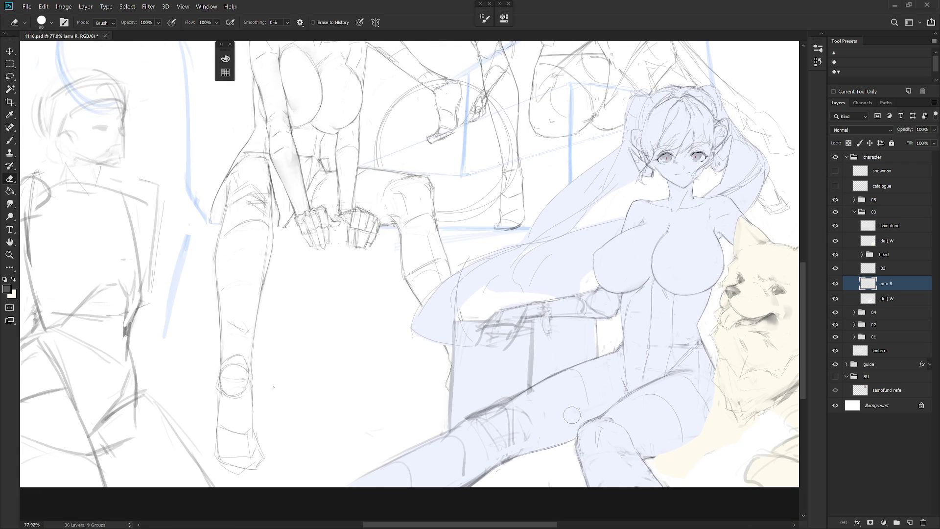
Step: Try a lasso selection on the arm, cancel it, and return to the arm R layer
{"action": "key", "text": "l"}
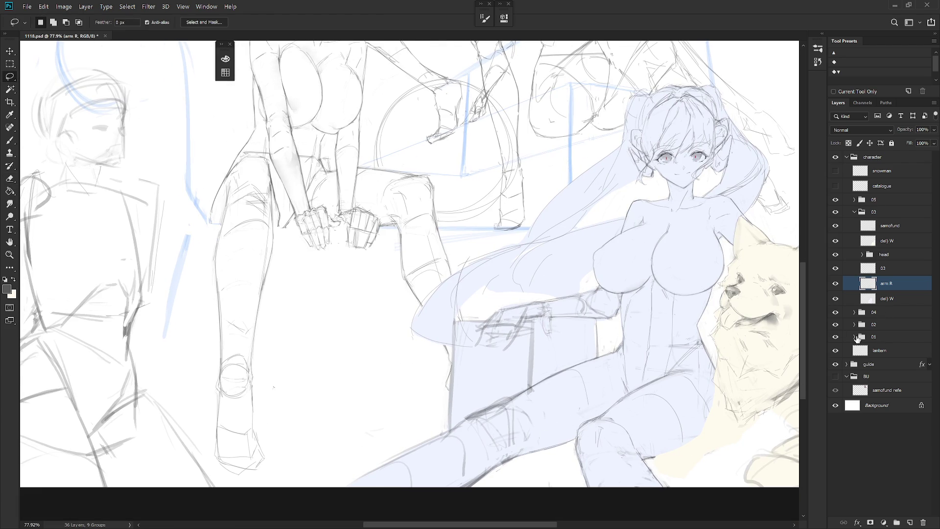
{"action": "left_click", "coordinate": [888, 270]}
{"action": "mouse_move", "coordinate": [555, 435]}
{"action": "left_mouse_down"}
{"action": "mouse_move", "coordinate": [583, 420]}
{"action": "mouse_move", "coordinate": [558, 386]}
{"action": "mouse_move", "coordinate": [531, 394]}
{"action": "mouse_move", "coordinate": [552, 440]}
{"action": "left_mouse_up"}
{"action": "key", "text": "ctrl+d"}
{"action": "key", "text": "alt+bracketleft"}
{"action": "key", "text": "e"}
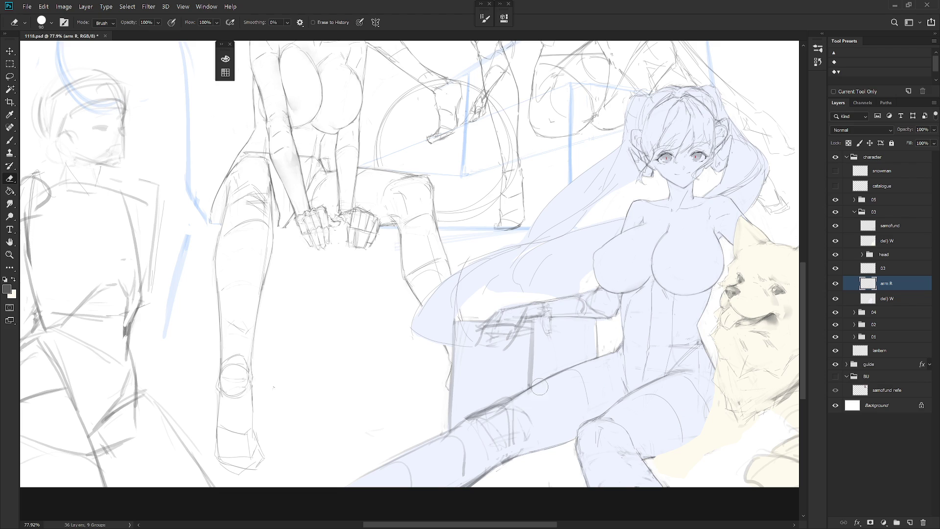
{"action": "left_click_drag", "start_coordinate": [539, 387], "coordinate": [531, 427]}
{"action": "key", "text": "b"}
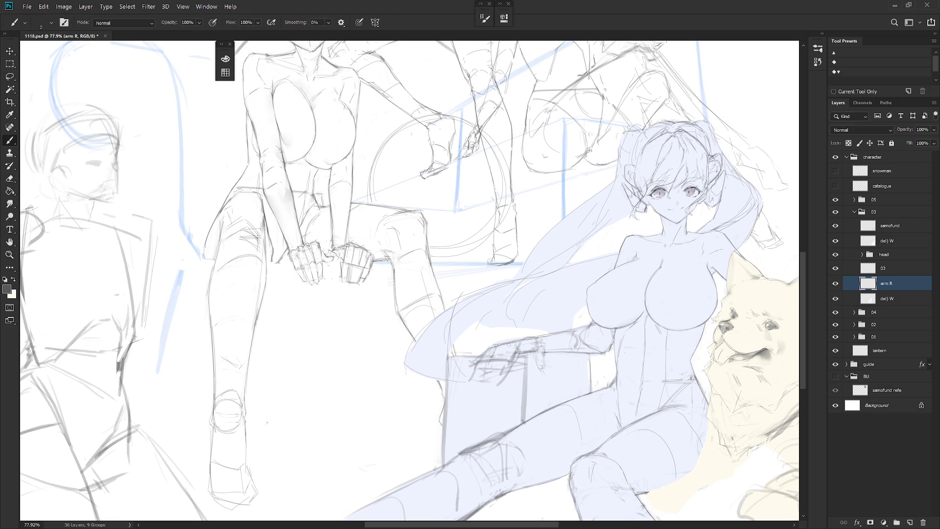
Step: Sketch new finger lines and a lower-edge stroke on the girl's hand
{"action": "left_click_drag", "start_coordinate": [507, 349], "coordinate": [500, 380]}
{"action": "key", "text": "e"}
{"action": "key", "text": "b"}
{"action": "key", "text": "e"}
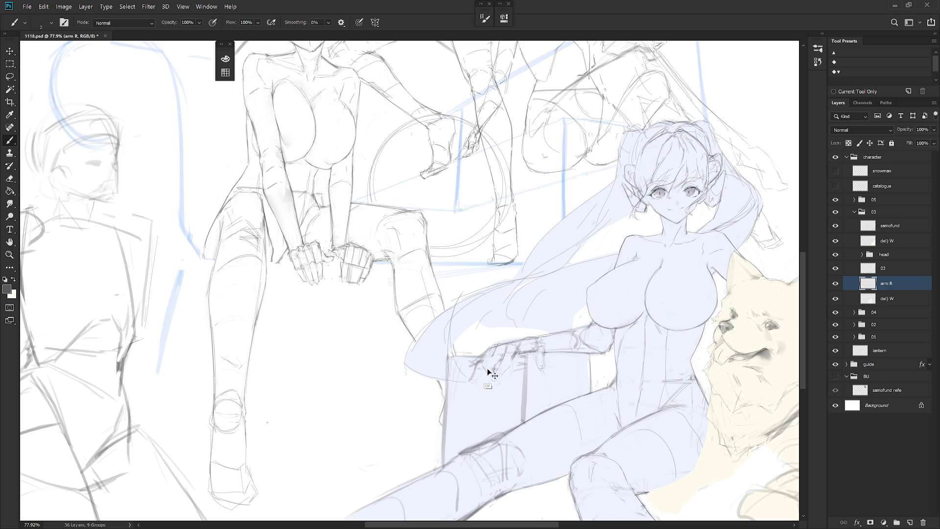
{"action": "left_click_drag", "start_coordinate": [496, 348], "coordinate": [493, 364]}
{"action": "left_click_drag", "start_coordinate": [509, 348], "coordinate": [492, 364]}
{"action": "key", "text": "e"}
{"action": "key", "text": "b"}
{"action": "mouse_move", "coordinate": [490, 389]}
{"action": "left_mouse_down"}
{"action": "mouse_move", "coordinate": [521, 342]}
{"action": "mouse_move", "coordinate": [512, 352]}
{"action": "left_mouse_up"}
Step: Erase the stray strokes near the fingers and beside the hand
{"action": "key", "text": "e"}
{"action": "key", "text": "b"}
{"action": "key", "text": "e"}
{"action": "left_click_drag", "start_coordinate": [538, 342], "coordinate": [525, 349]}
{"action": "key", "text": "b"}
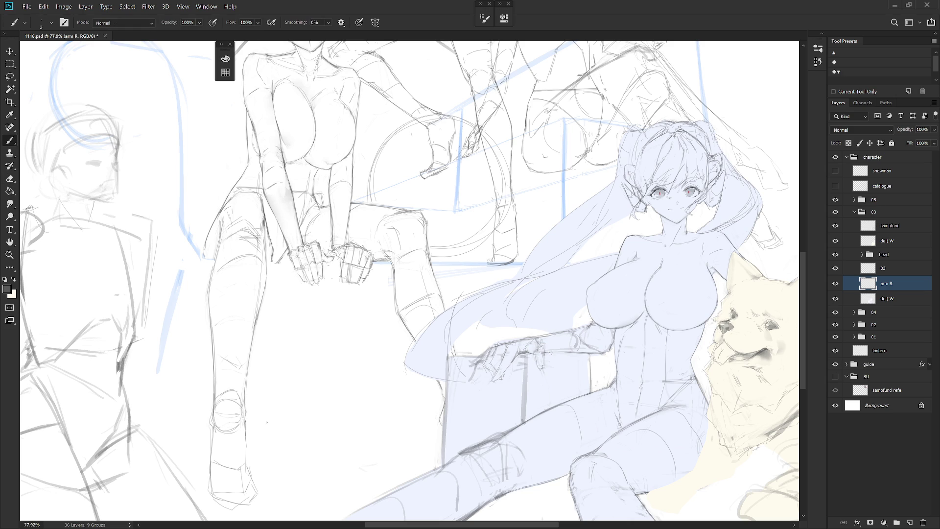
{"action": "key", "text": "e"}
{"action": "left_click_drag", "start_coordinate": [542, 352], "coordinate": [537, 368]}
{"action": "key", "text": "b"}
{"action": "key", "text": "e"}
{"action": "mouse_move", "coordinate": [549, 345]}
{"action": "left_mouse_down"}
{"action": "mouse_move", "coordinate": [531, 349]}
{"action": "mouse_move", "coordinate": [553, 344]}
{"action": "left_mouse_up"}
{"action": "key", "text": "b"}
Step: Add extra pencil strokes to the fingers of the hand on the box
{"action": "left_click_drag", "start_coordinate": [544, 348], "coordinate": [533, 365]}
{"action": "key", "text": "e"}
{"action": "key", "text": "b"}
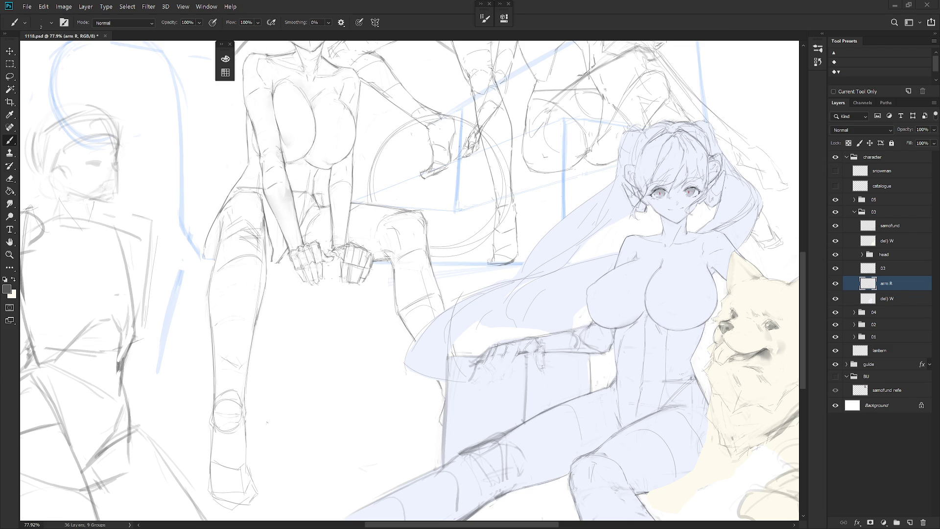
{"action": "key", "text": "e"}
{"action": "key", "text": "b"}
Step: Draw a short line beneath the hand and darken the lines along the arm
{"action": "left_click_drag", "start_coordinate": [484, 361], "coordinate": [474, 379]}
{"action": "mouse_move", "coordinate": [509, 350]}
{"action": "left_mouse_down"}
{"action": "mouse_move", "coordinate": [473, 379]}
{"action": "mouse_move", "coordinate": [514, 357]}
{"action": "mouse_move", "coordinate": [468, 388]}
{"action": "mouse_move", "coordinate": [492, 372]}
{"action": "left_mouse_up"}
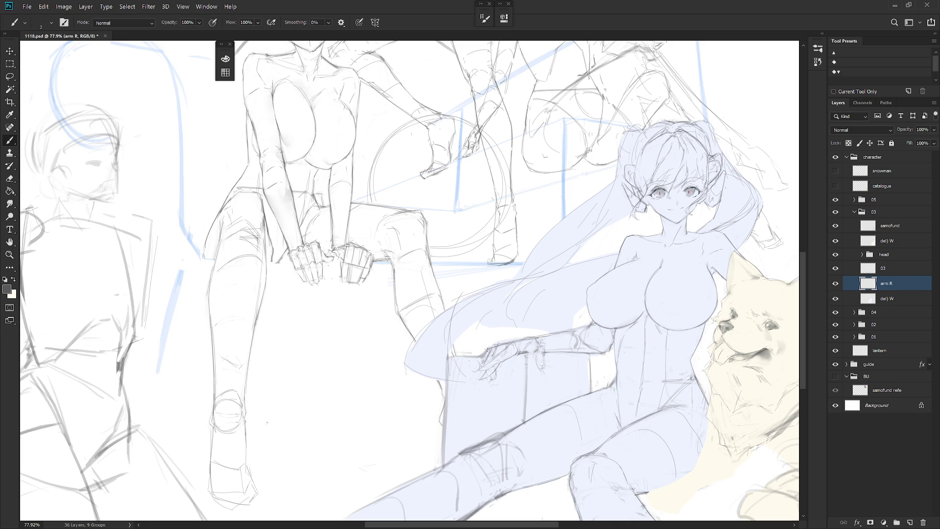
{"action": "key", "text": "e"}
{"action": "key", "text": "b"}
{"action": "key", "text": "e"}
{"action": "key", "text": "b"}
{"action": "key", "text": "e"}
{"action": "key", "text": "b"}
{"action": "key", "text": "e"}
{"action": "key", "text": "b"}
{"action": "key", "text": "e"}
{"action": "key", "text": "b"}
{"action": "key", "text": "e"}
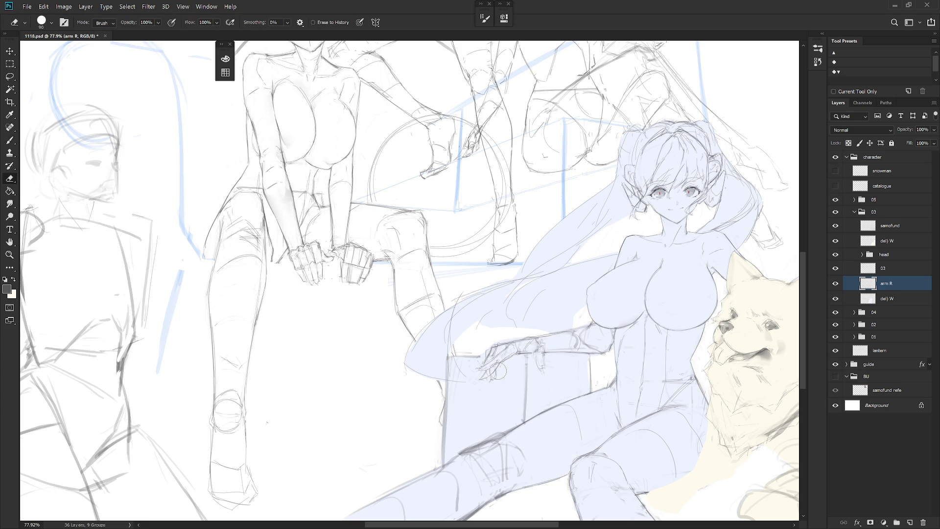
Step: Add a short stroke near the girl's hand
{"action": "key", "text": "b"}
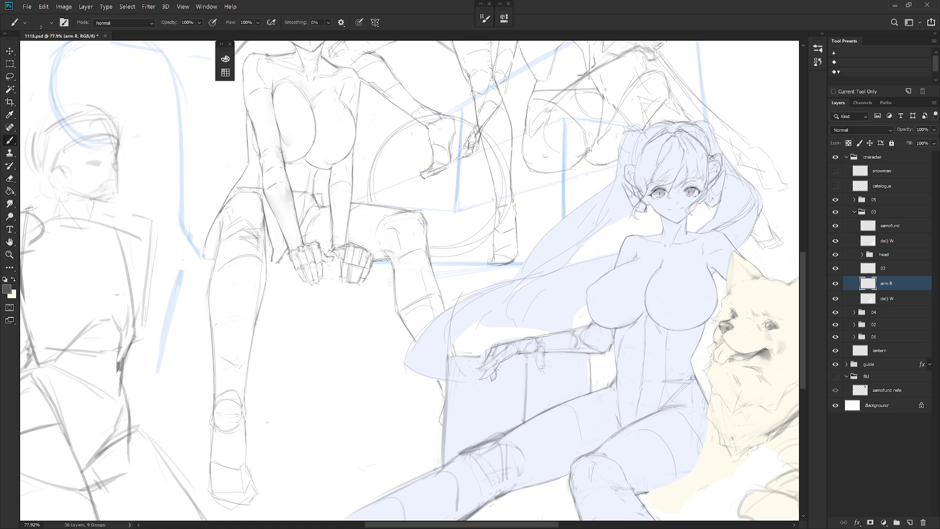
{"action": "mouse_move", "coordinate": [494, 373]}
{"action": "left_mouse_down"}
{"action": "mouse_move", "coordinate": [495, 382]}
{"action": "mouse_move", "coordinate": [489, 374]}
{"action": "left_mouse_up"}
{"action": "key", "text": "e"}
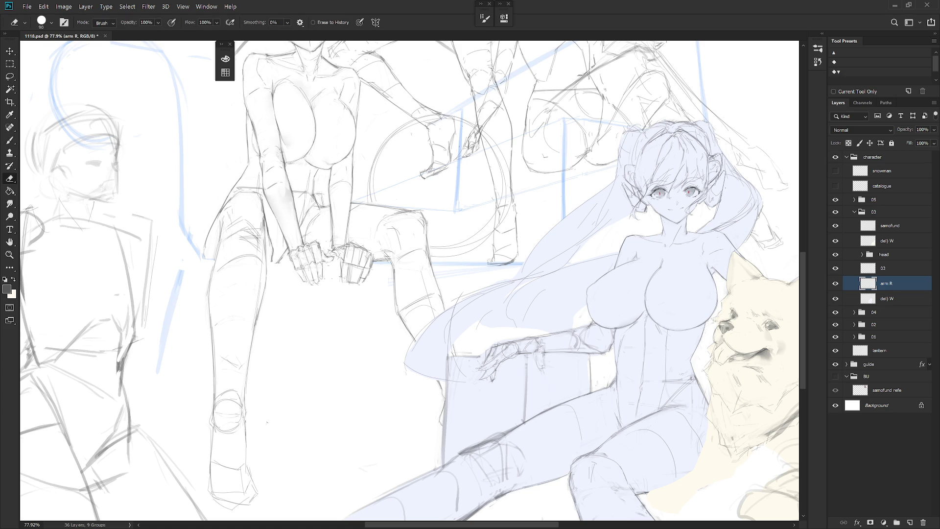
{"action": "key", "text": "b"}
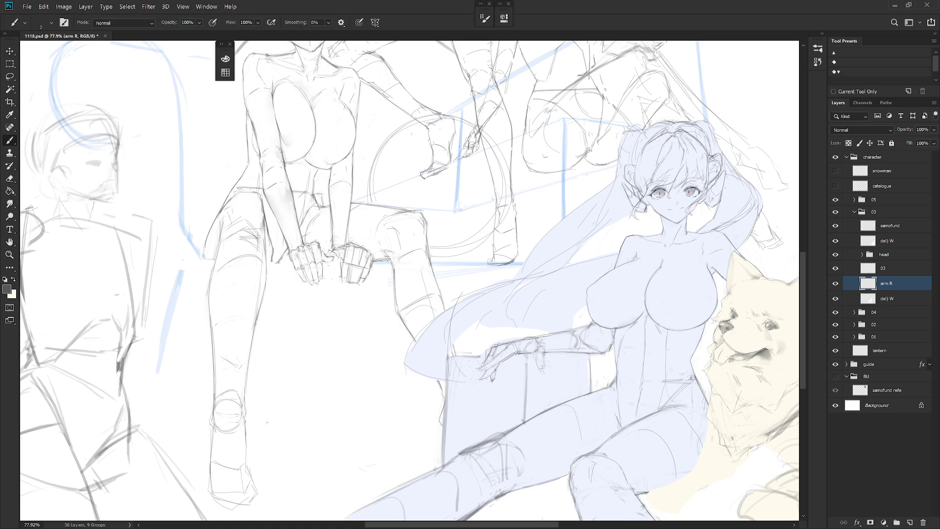
{"action": "key", "text": "e"}
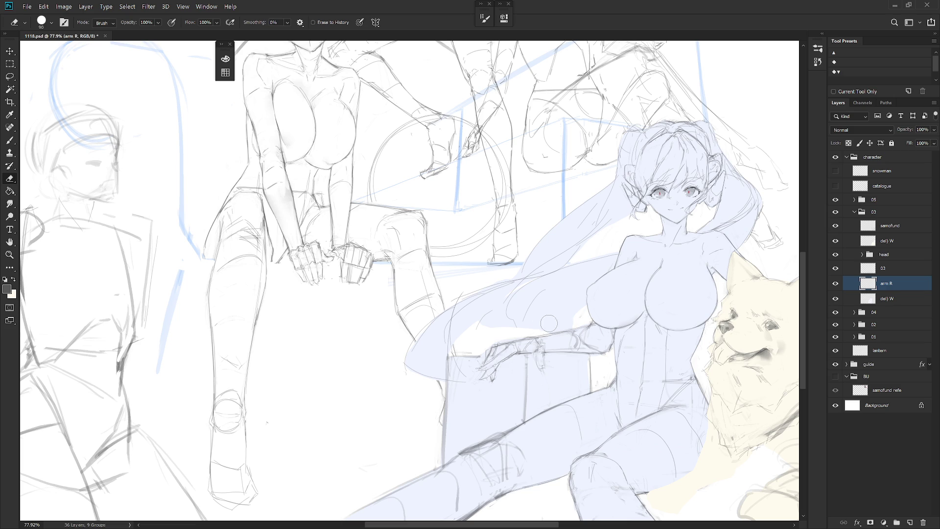
{"action": "key", "text": "b"}
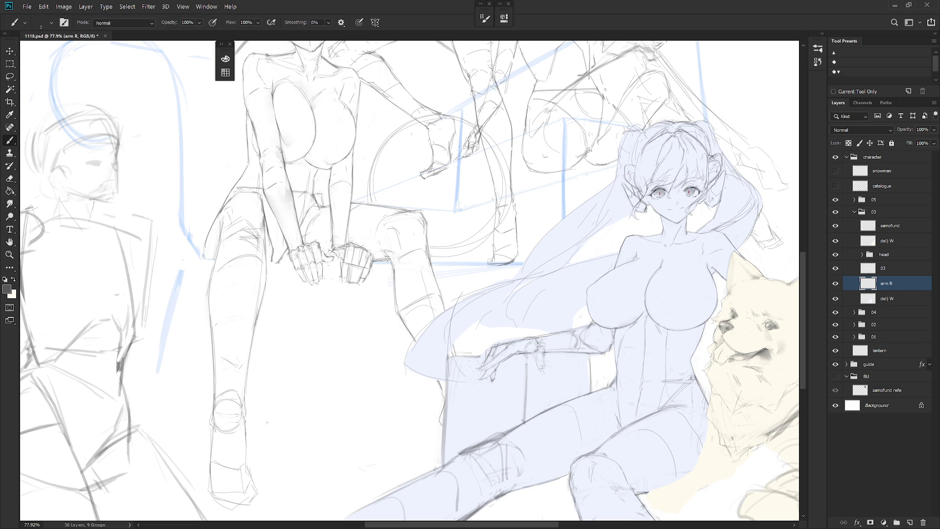
{"action": "key", "text": "e"}
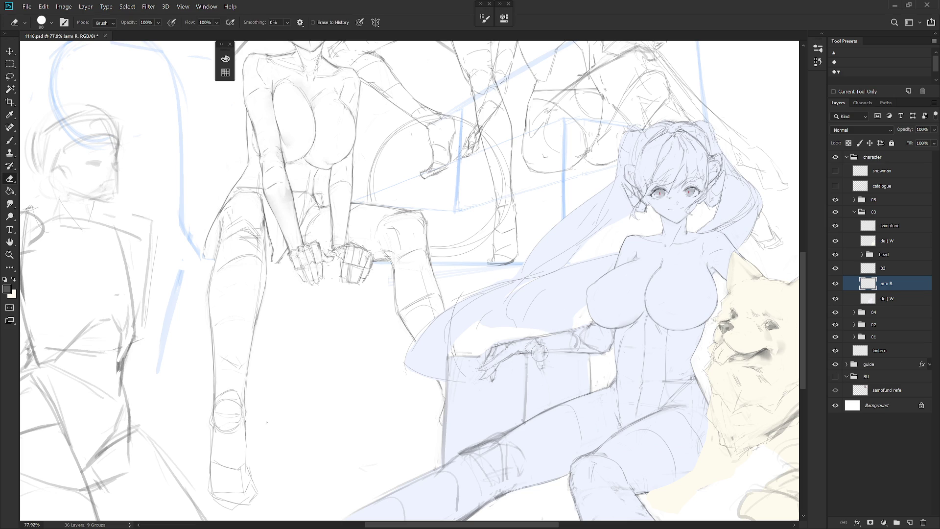
{"action": "key", "text": "b"}
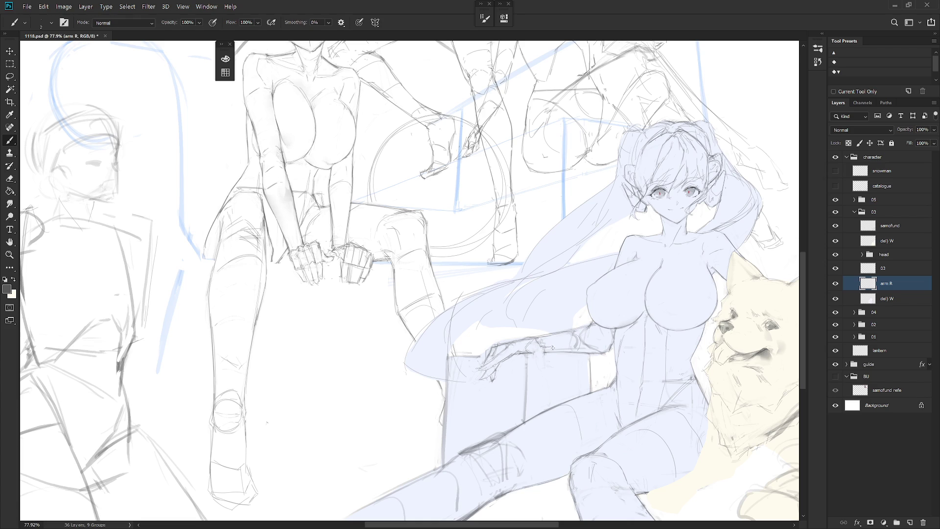
{"action": "key", "text": "e"}
{"action": "key", "text": "b"}
Step: Extend lines past the fingertips and add a stroke along the arm
{"action": "left_click_drag", "start_coordinate": [541, 348], "coordinate": [549, 352]}
{"action": "left_click_drag", "start_coordinate": [549, 348], "coordinate": [537, 345]}
{"action": "left_click_drag", "start_coordinate": [564, 333], "coordinate": [533, 347]}
{"action": "key", "text": "e"}
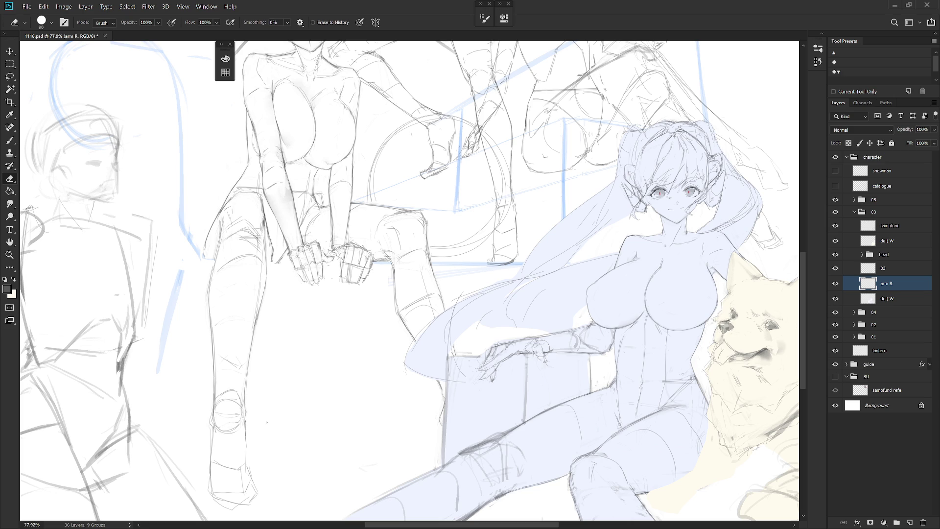
{"action": "key", "text": "b"}
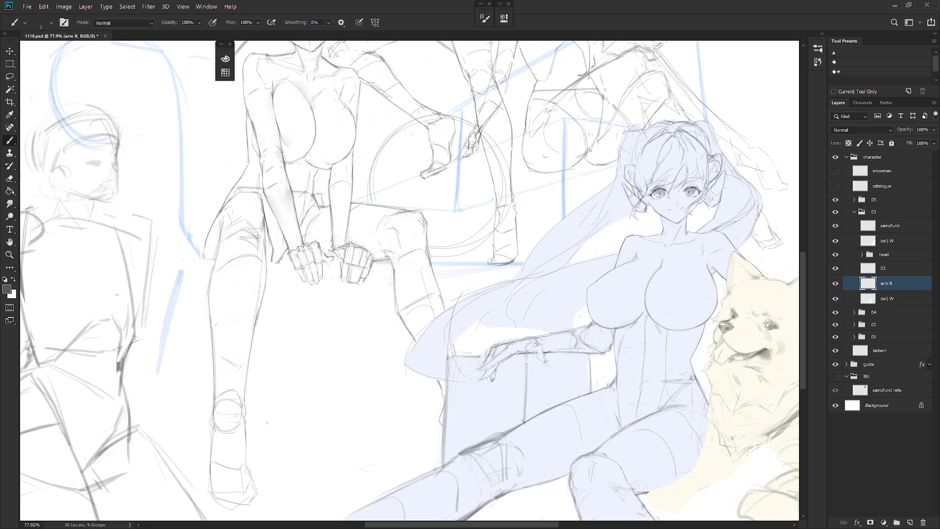
{"action": "key", "text": "e"}
{"action": "key", "text": "b"}
{"action": "key", "text": "e"}
{"action": "key", "text": "b"}
Step: Rotate the canvas, draw a new line along the top of the box, then level it
{"action": "mouse_move", "coordinate": [632, 477]}
{"action": "left_mouse_down"}
{"action": "mouse_move", "coordinate": [532, 493]}
{"action": "mouse_move", "coordinate": [555, 471]}
{"action": "left_mouse_up"}
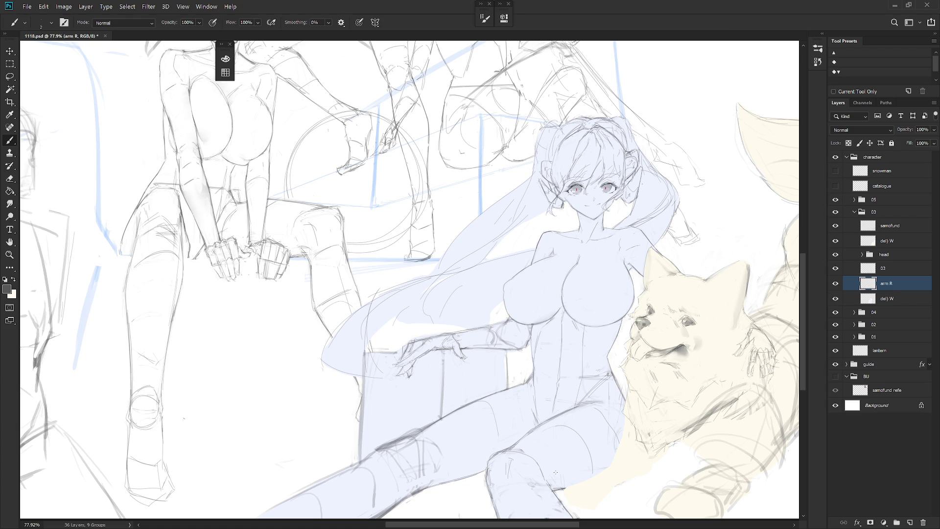
{"action": "left_click_drag", "start_coordinate": [555, 471], "coordinate": [509, 330]}
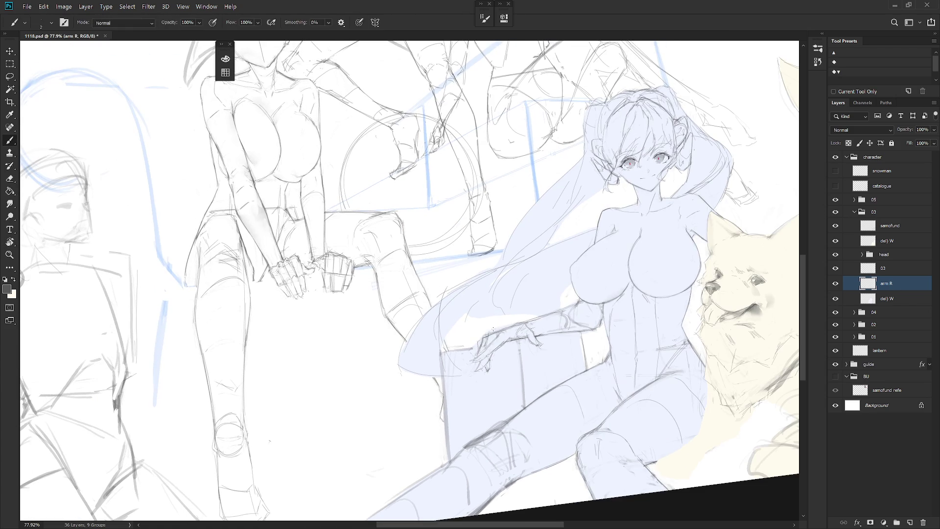
{"action": "key", "text": "e"}
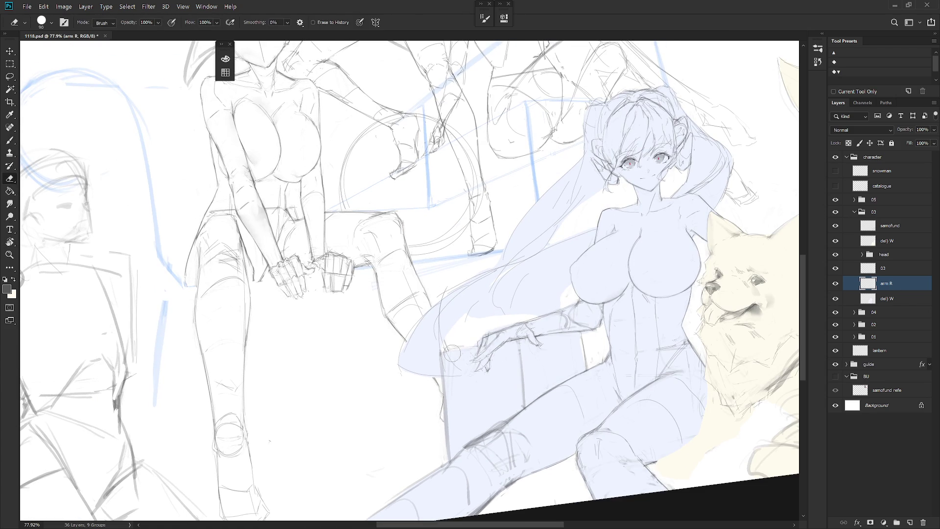
{"action": "key", "text": "b"}
{"action": "left_click_drag", "start_coordinate": [444, 351], "coordinate": [474, 346]}
{"action": "mouse_move", "coordinate": [564, 404]}
{"action": "left_mouse_down"}
{"action": "mouse_move", "coordinate": [535, 431]}
{"action": "mouse_move", "coordinate": [521, 394]}
{"action": "left_mouse_up"}
Step: Erase the box's old left edge and redraw it as a new downward line
{"action": "key", "text": "e"}
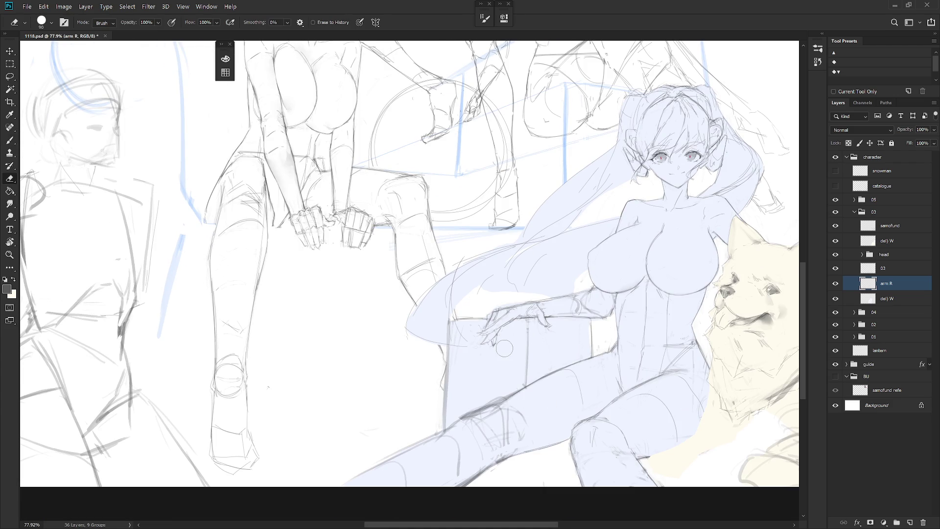
{"action": "left_click_drag", "start_coordinate": [450, 320], "coordinate": [445, 359]}
{"action": "key", "text": "b"}
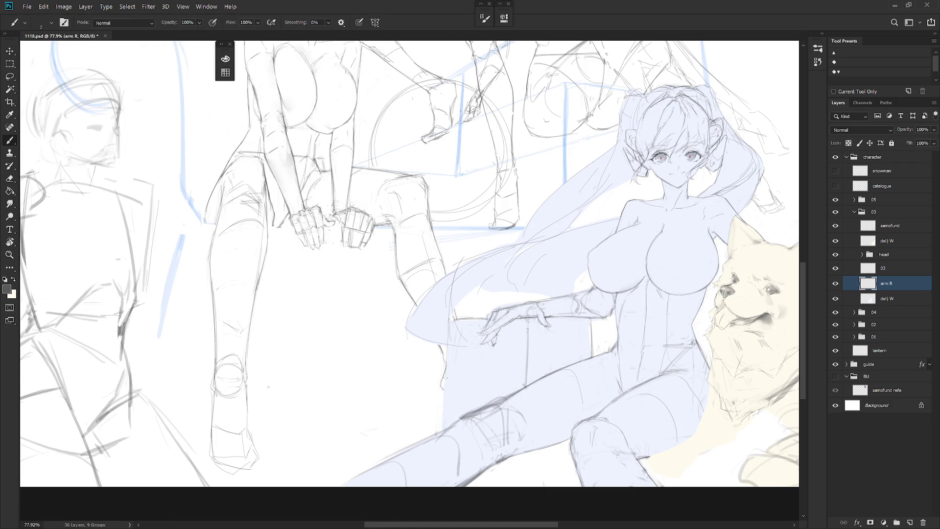
{"action": "left_click_drag", "start_coordinate": [448, 334], "coordinate": [446, 429]}
{"action": "key", "text": "ctrl+z"}
{"action": "left_click_drag", "start_coordinate": [448, 321], "coordinate": [441, 424]}
{"action": "key", "text": "ctrl+z"}
{"action": "left_click_drag", "start_coordinate": [448, 341], "coordinate": [442, 414]}
{"action": "left_click_drag", "start_coordinate": [450, 321], "coordinate": [443, 429]}
{"action": "key", "text": "ctrl+z"}
{"action": "left_click_drag", "start_coordinate": [446, 359], "coordinate": [441, 423]}
Step: Erase stray lines around the girl's hand and move to the 03 body layer
{"action": "key", "text": "e"}
{"action": "mouse_move", "coordinate": [465, 321]}
{"action": "left_mouse_down"}
{"action": "mouse_move", "coordinate": [484, 316]}
{"action": "mouse_move", "coordinate": [468, 338]}
{"action": "mouse_move", "coordinate": [487, 319]}
{"action": "mouse_move", "coordinate": [463, 319]}
{"action": "left_mouse_up"}
{"action": "key", "text": "b"}
{"action": "scroll", "coordinate": [527, 392], "scroll_direction": "down", "scroll_amount": 2}
{"action": "key", "text": "e"}
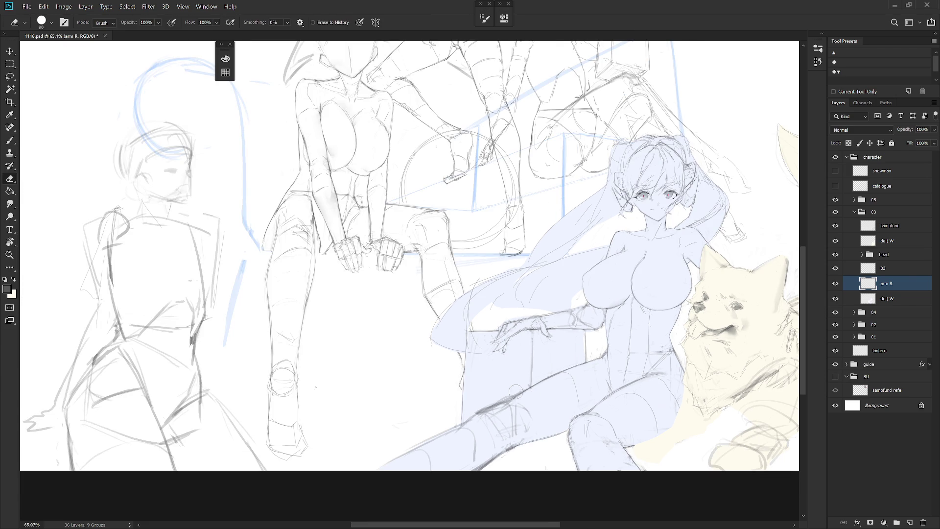
{"action": "key", "text": "alt+bracketright"}
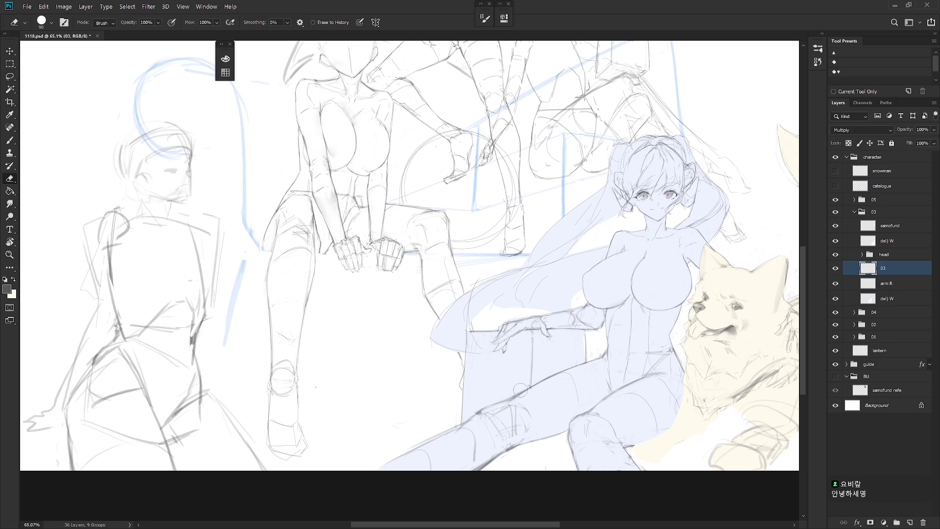
{"action": "key", "text": "b"}
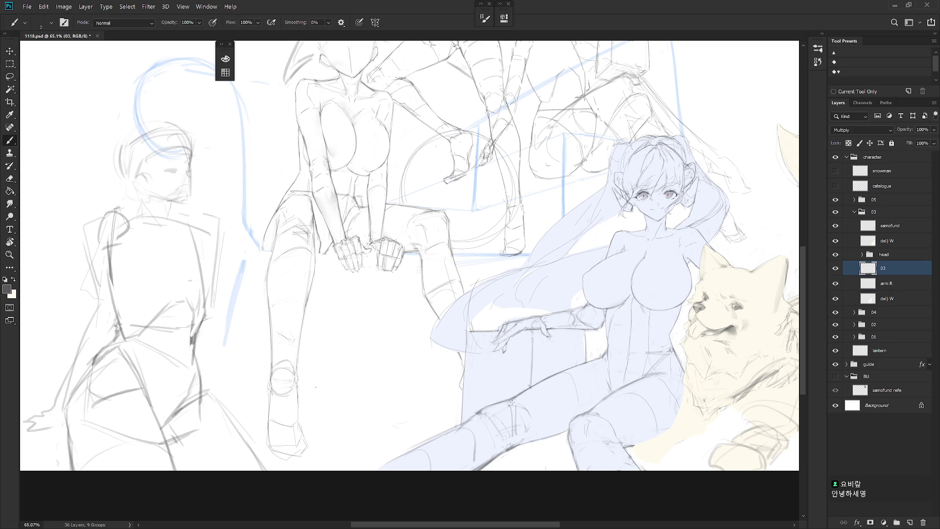
{"action": "key", "text": "e"}
{"action": "key", "text": "b"}
{"action": "scroll", "coordinate": [492, 278], "scroll_direction": "up", "scroll_amount": 6}
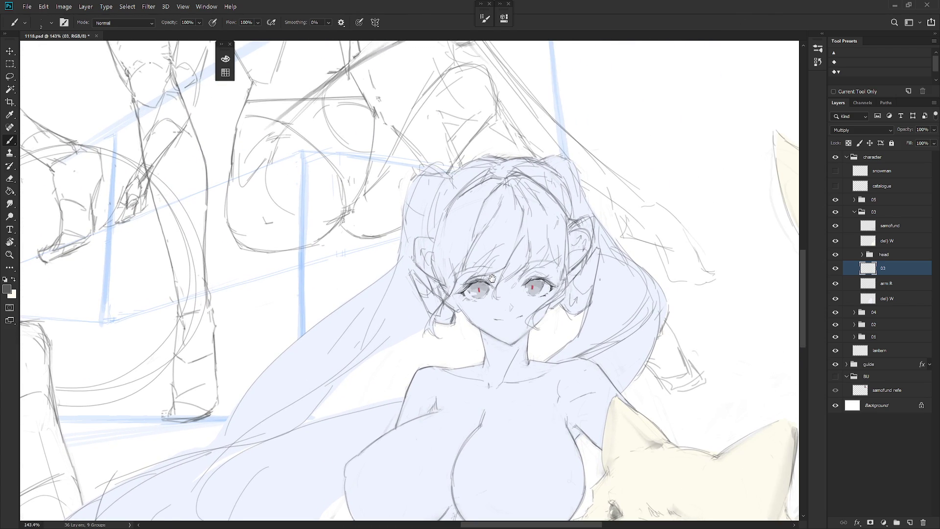
Step: Zoom in on the face, expand the head group and check layer 03 by toggling its visibility
{"action": "scroll", "coordinate": [547, 356], "scroll_direction": "down", "scroll_amount": 3}
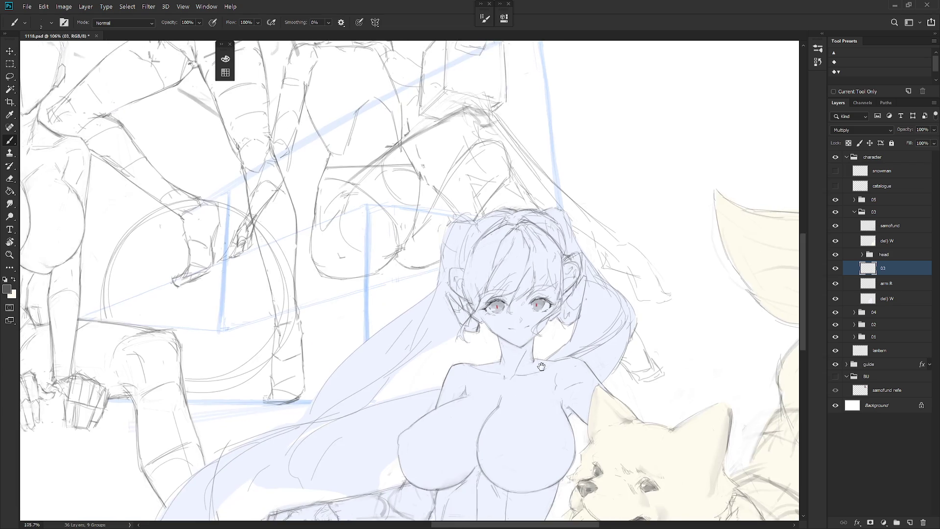
{"action": "left_click", "coordinate": [862, 254]}
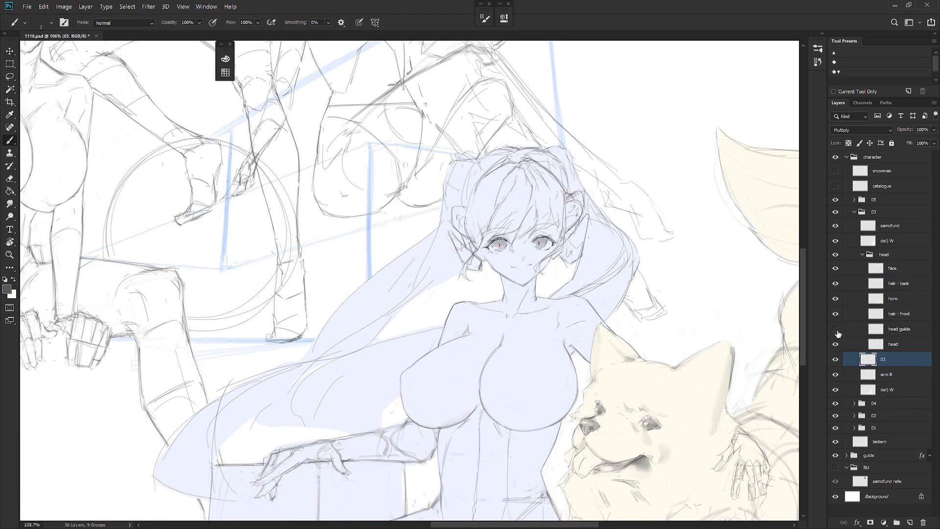
{"action": "left_click", "coordinate": [835, 360]}
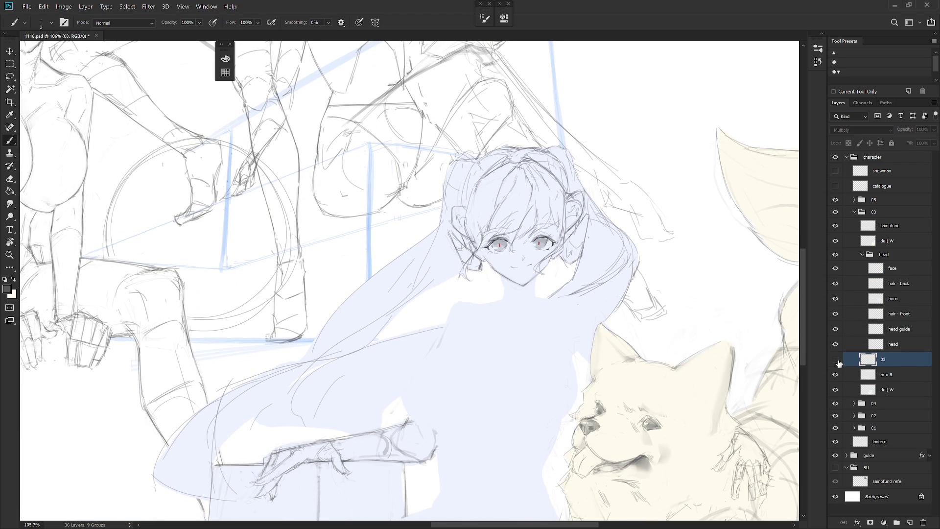
{"action": "left_click", "coordinate": [835, 359]}
{"action": "scroll", "coordinate": [554, 287], "scroll_direction": "up", "scroll_amount": 3}
Step: Draw a thin pencil line down the girl's neck, redrawing it until it fits
{"action": "key", "text": "e"}
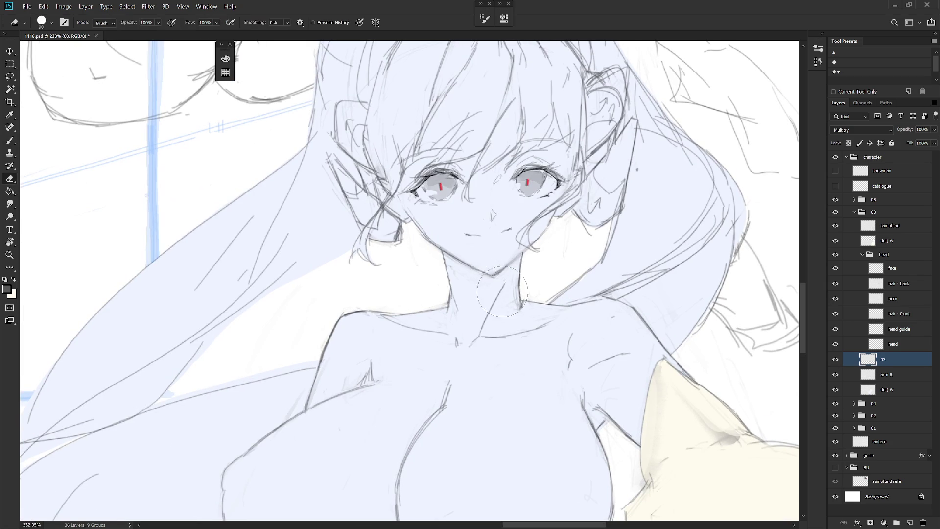
{"action": "key", "text": "b"}
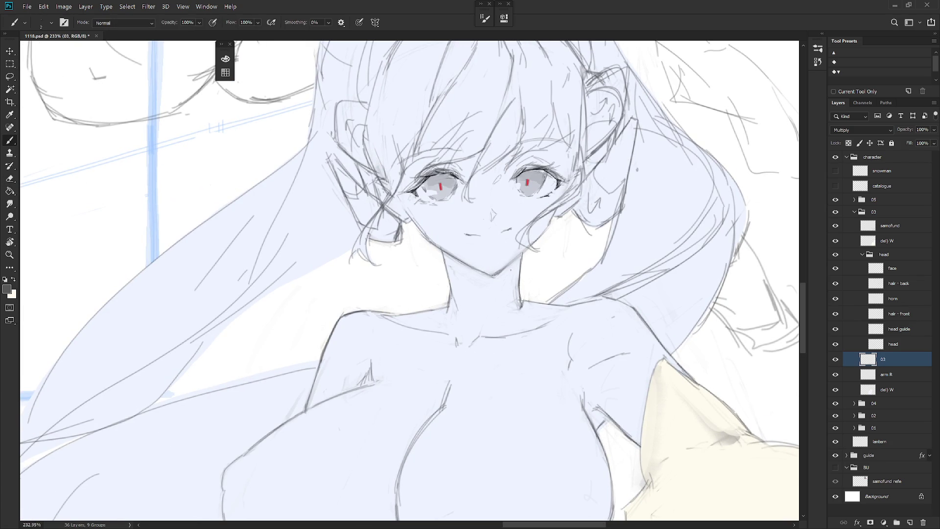
{"action": "left_click_drag", "start_coordinate": [509, 277], "coordinate": [478, 336]}
{"action": "key", "text": "ctrl+z"}
{"action": "key", "text": "ctrl+z"}
{"action": "left_click_drag", "start_coordinate": [517, 263], "coordinate": [488, 313]}
{"action": "key", "text": "ctrl+z"}
{"action": "left_click_drag", "start_coordinate": [514, 266], "coordinate": [478, 335]}
Step: Erase the faint mark beside the girl's neck
{"action": "key", "text": "e"}
{"action": "key", "text": "b"}
{"action": "key", "text": "e"}
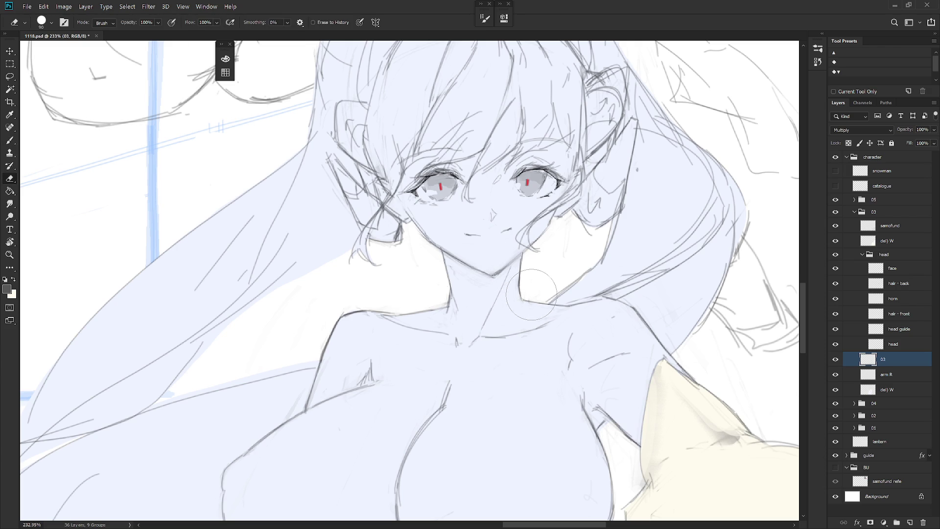
{"action": "left_click", "coordinate": [565, 251]}
Step: Hide the hair - front layer, make it active and lasso a patch of hair by the neck
{"action": "left_click", "coordinate": [835, 313]}
{"action": "left_click", "coordinate": [902, 317]}
{"action": "key", "text": "l"}
{"action": "mouse_move", "coordinate": [558, 265]}
{"action": "left_mouse_down"}
{"action": "mouse_move", "coordinate": [577, 235]}
{"action": "mouse_move", "coordinate": [556, 254]}
{"action": "mouse_move", "coordinate": [558, 265]}
{"action": "left_mouse_up"}
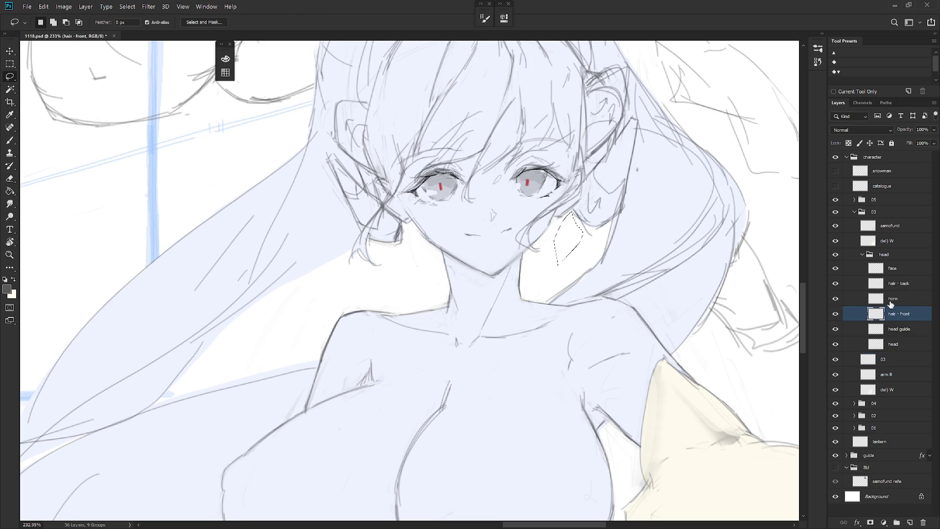
Step: Select the horn, hair - back, head guide and head layers, then deselect the neck outline
{"action": "left_click", "coordinate": [903, 302]}
{"action": "left_click", "coordinate": [909, 284]}
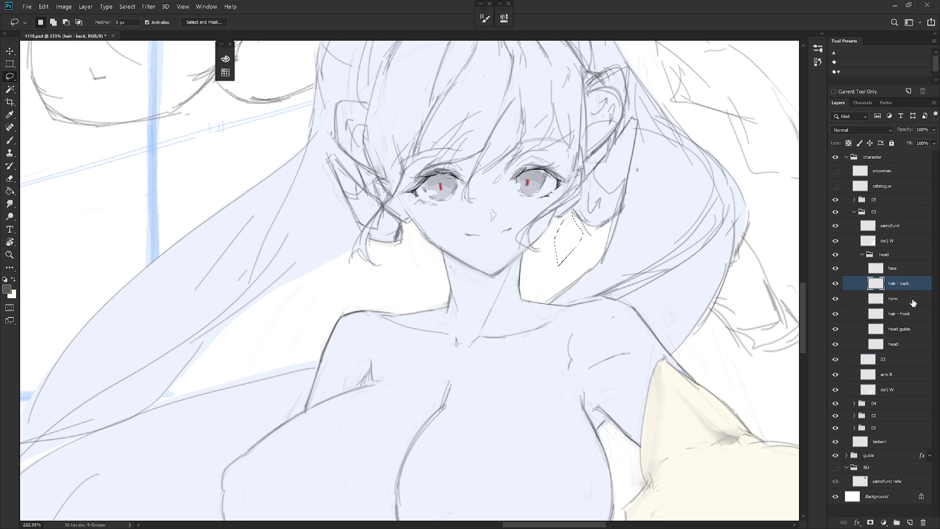
{"action": "left_click", "coordinate": [906, 334]}
{"action": "left_click", "coordinate": [907, 346]}
{"action": "key", "text": "ctrl+d"}
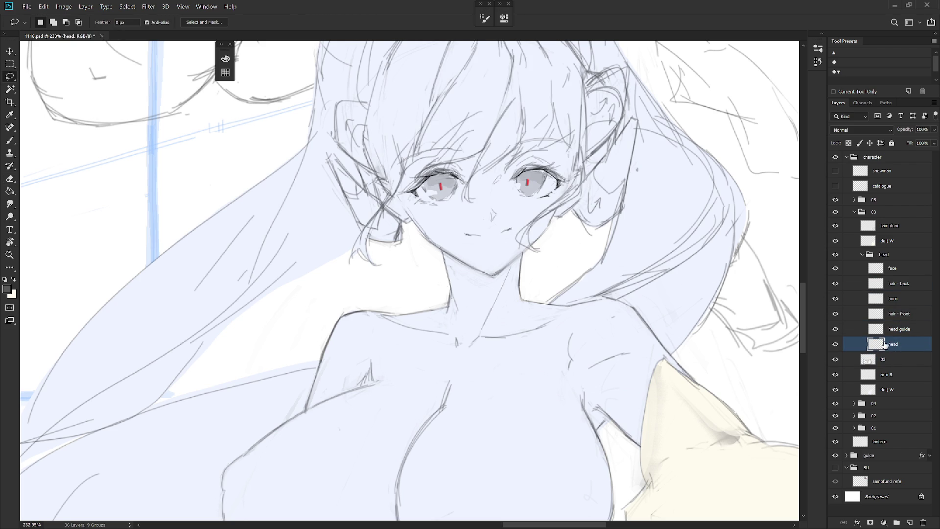
Step: Zoom out to show the whole multi-figure sketch with the Brush ready
{"action": "scroll", "coordinate": [654, 399], "scroll_direction": "down", "scroll_amount": 3}
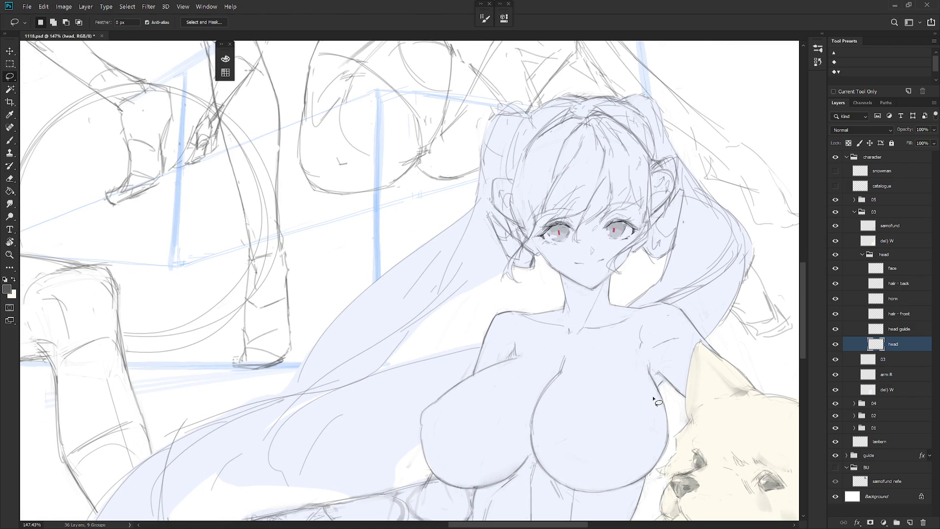
{"action": "scroll", "coordinate": [617, 327], "scroll_direction": "down", "scroll_amount": 3}
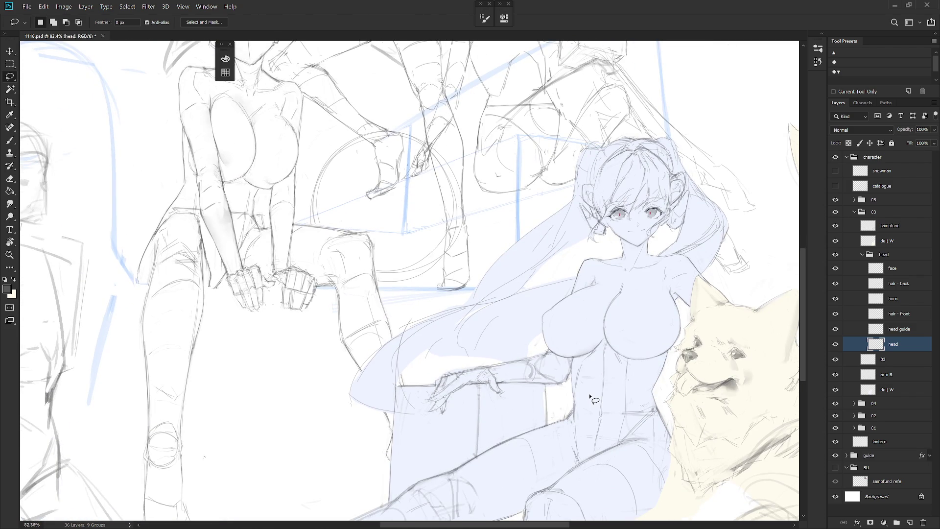
{"action": "scroll", "coordinate": [405, 393], "scroll_direction": "right", "scroll_amount": 4}
{"action": "scroll", "coordinate": [405, 392], "scroll_direction": "down", "scroll_amount": 1}
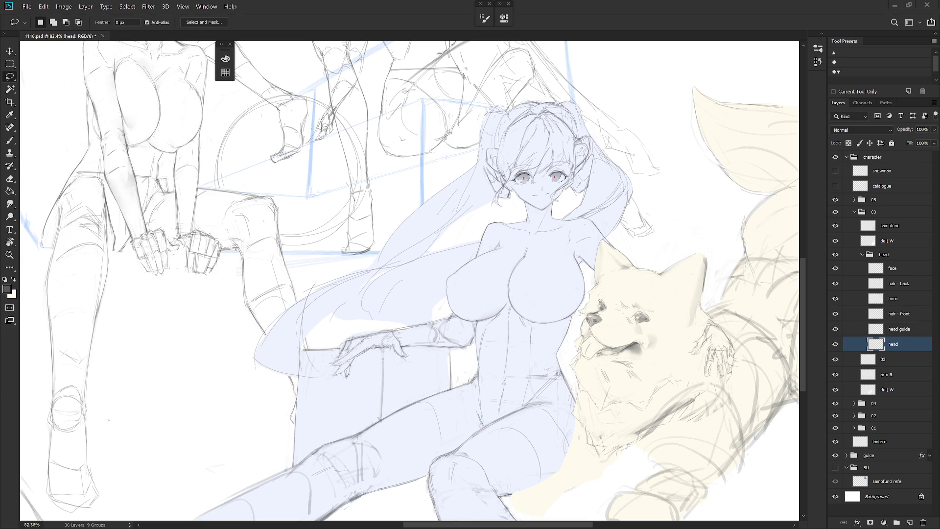
{"action": "scroll", "coordinate": [658, 377], "scroll_direction": "down", "scroll_amount": 3}
{"action": "key", "text": "b"}
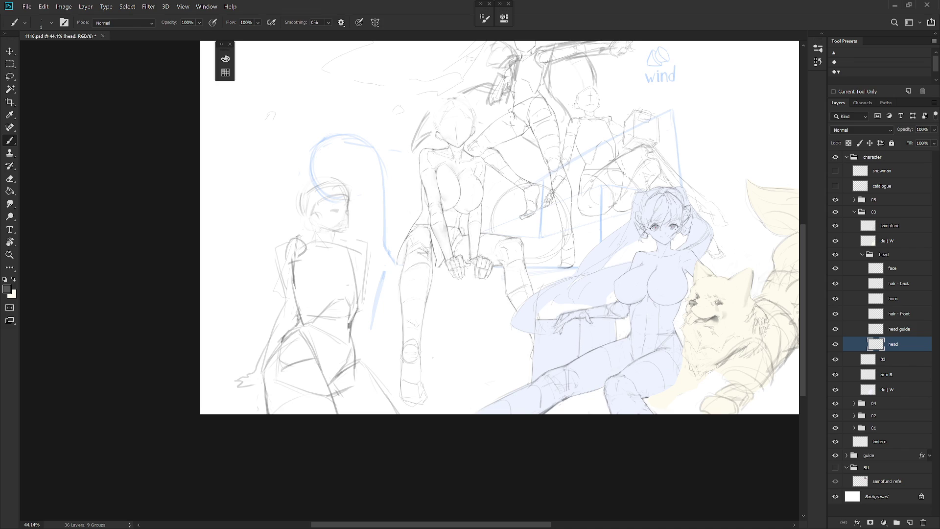
Step: Pan to the left-hand figures and collapse the head and 03 groups
{"action": "mouse_move", "coordinate": [666, 122]}
{"action": "left_mouse_down"}
{"action": "mouse_move", "coordinate": [623, 209]}
{"action": "mouse_move", "coordinate": [578, 209]}
{"action": "left_mouse_up"}
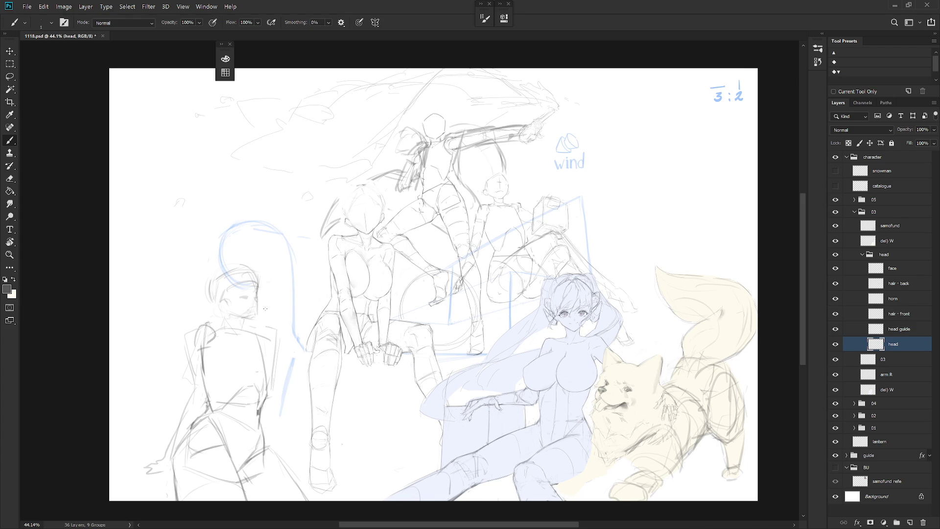
{"action": "mouse_move", "coordinate": [249, 324]}
{"action": "left_mouse_down"}
{"action": "mouse_move", "coordinate": [364, 325]}
{"action": "mouse_move", "coordinate": [440, 298]}
{"action": "left_mouse_up"}
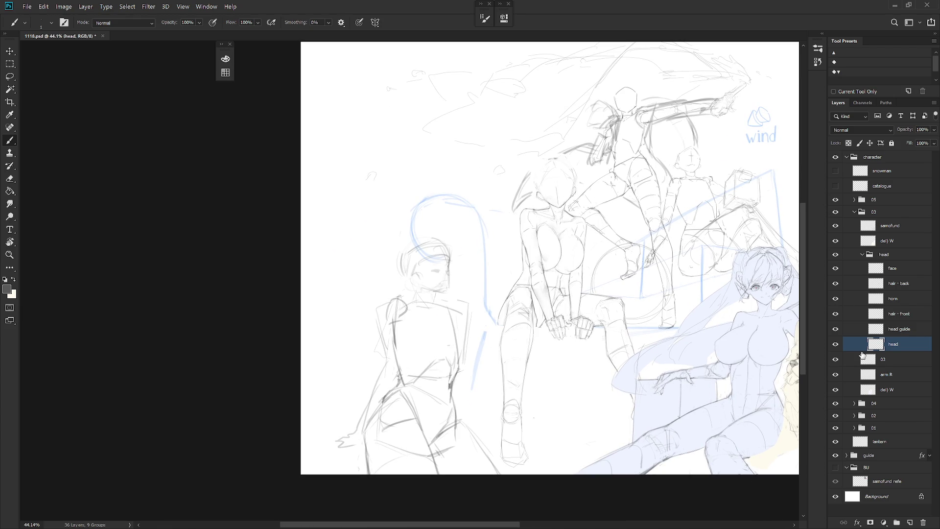
{"action": "left_click", "coordinate": [861, 254]}
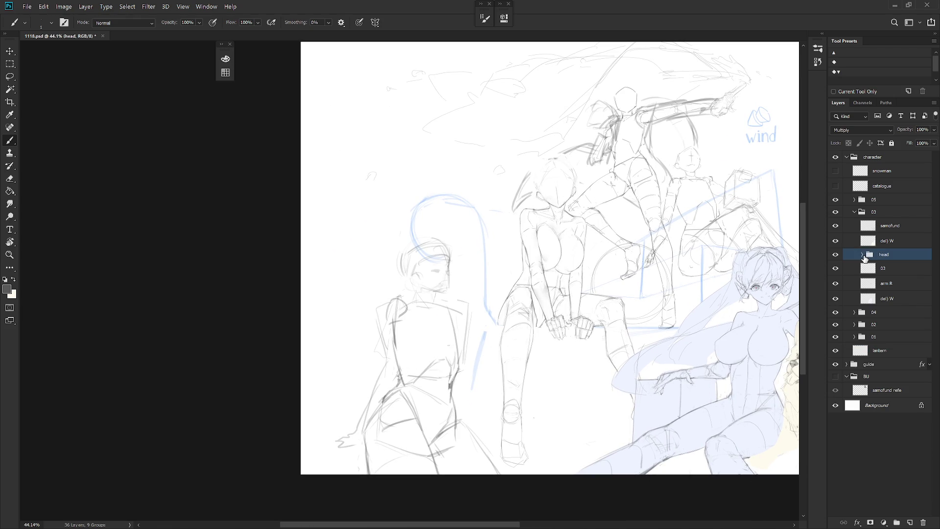
{"action": "left_click", "coordinate": [857, 215]}
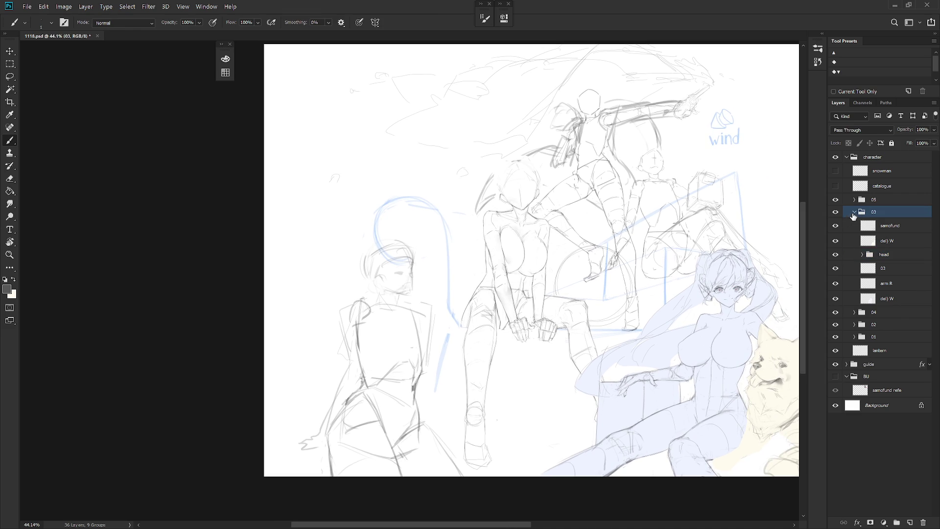
{"action": "left_click", "coordinate": [854, 212]}
Step: Expand group 05, select layer 05 and duplicate it as '05 copy'
{"action": "left_click", "coordinate": [854, 199]}
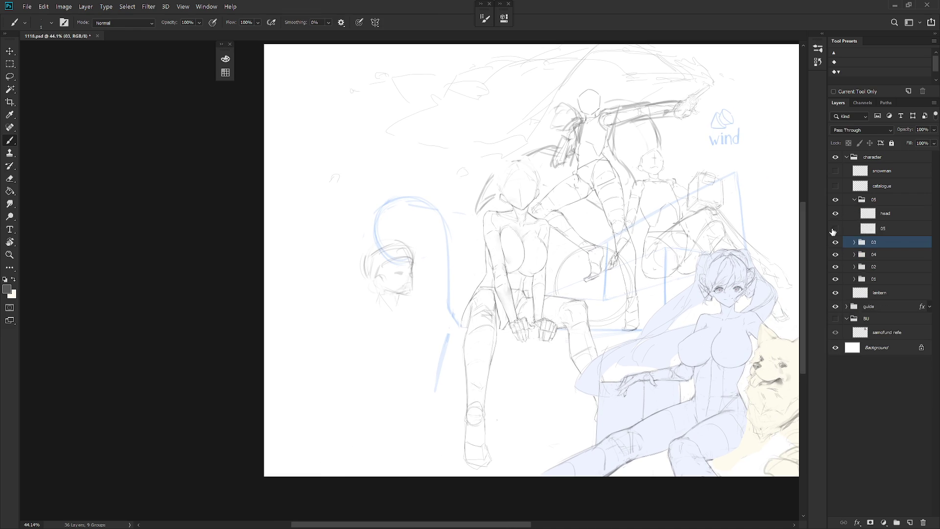
{"action": "left_click", "coordinate": [872, 230]}
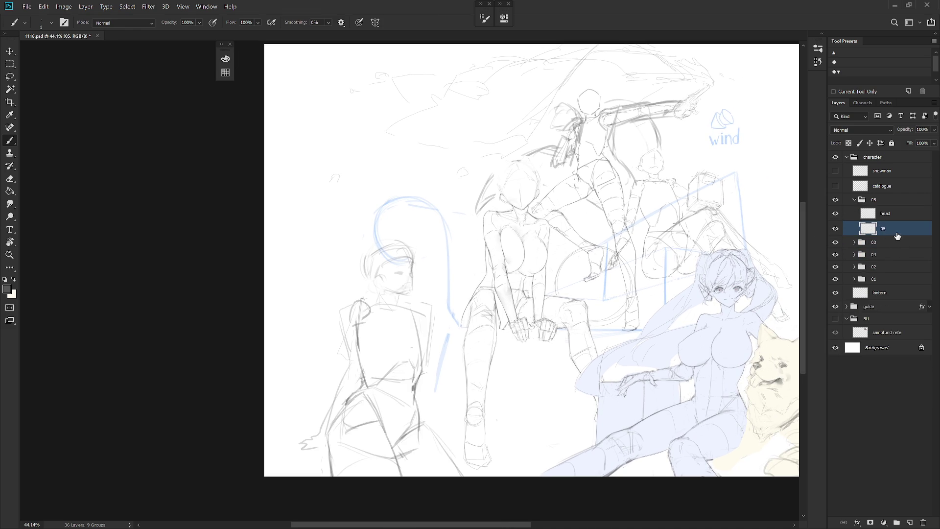
{"action": "scroll", "coordinate": [444, 317], "scroll_direction": "up", "scroll_amount": 2}
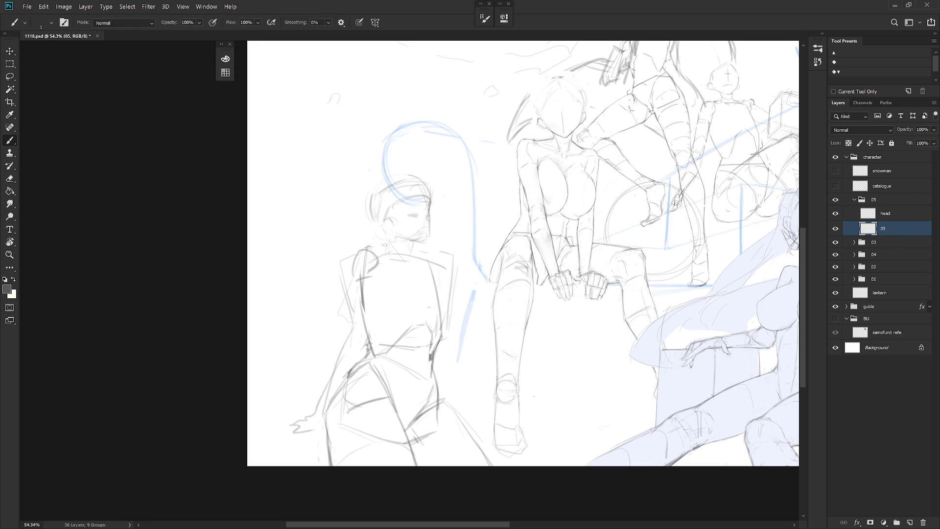
{"action": "key", "text": "ctrl+j"}
Step: Hide the original layer 05 and replace the lower-left figure's old arm and shoulder lines
{"action": "left_click", "coordinate": [835, 243]}
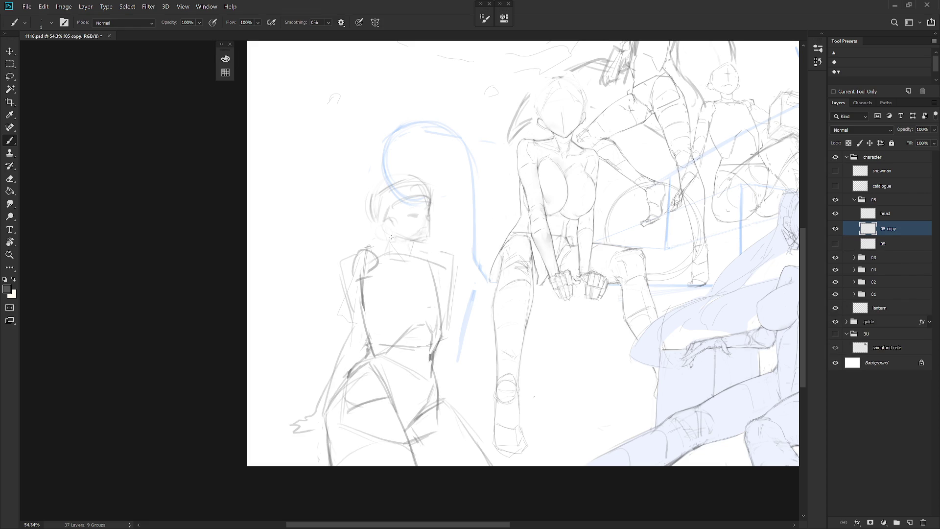
{"action": "key", "text": "e"}
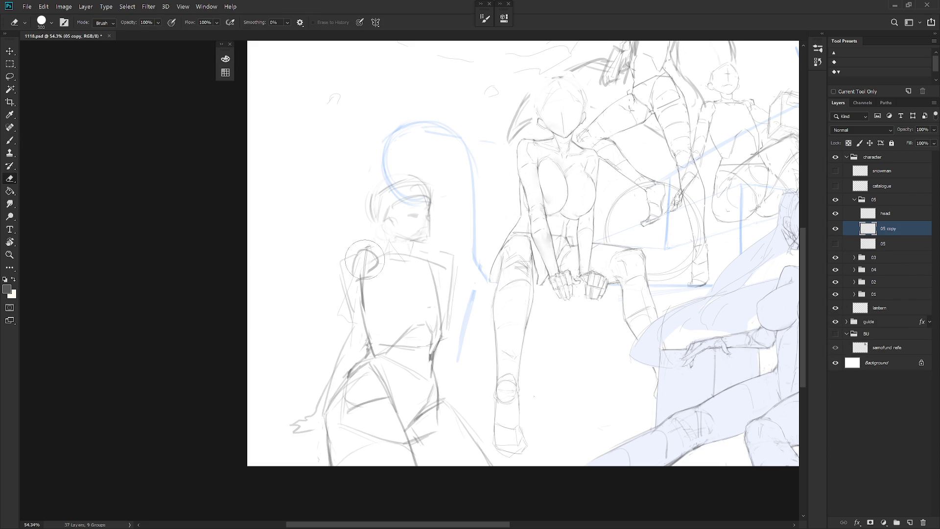
{"action": "left_click_drag", "start_coordinate": [365, 258], "coordinate": [360, 267]}
{"action": "key", "text": "b"}
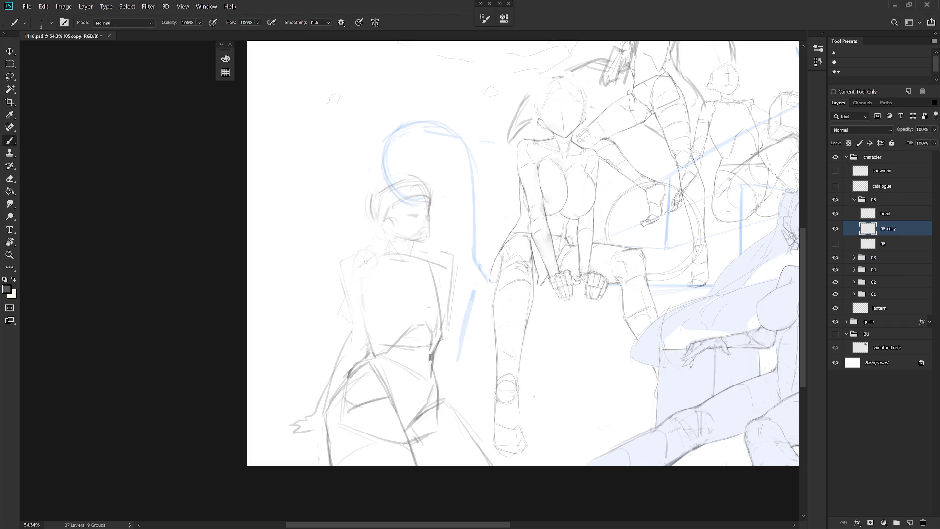
{"action": "mouse_move", "coordinate": [360, 267]}
{"action": "left_mouse_down"}
{"action": "mouse_move", "coordinate": [374, 257]}
{"action": "mouse_move", "coordinate": [361, 336]}
{"action": "mouse_move", "coordinate": [442, 398]}
{"action": "left_mouse_up"}
{"action": "left_click_drag", "start_coordinate": [458, 339], "coordinate": [406, 355]}
{"action": "key", "text": "ctrl+z"}
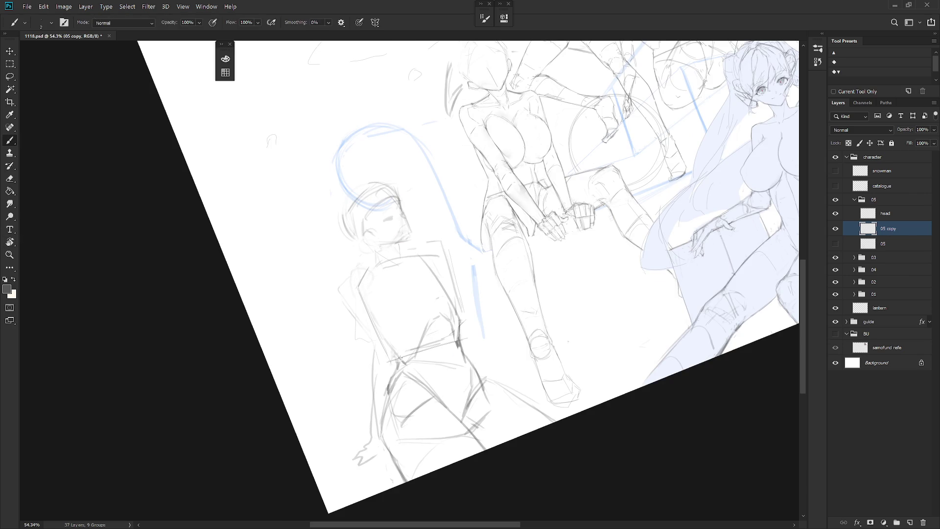
Step: Darken the lower-left figure's waist contour, testing a shoulder-to-hip line
{"action": "left_click_drag", "start_coordinate": [474, 333], "coordinate": [437, 391]}
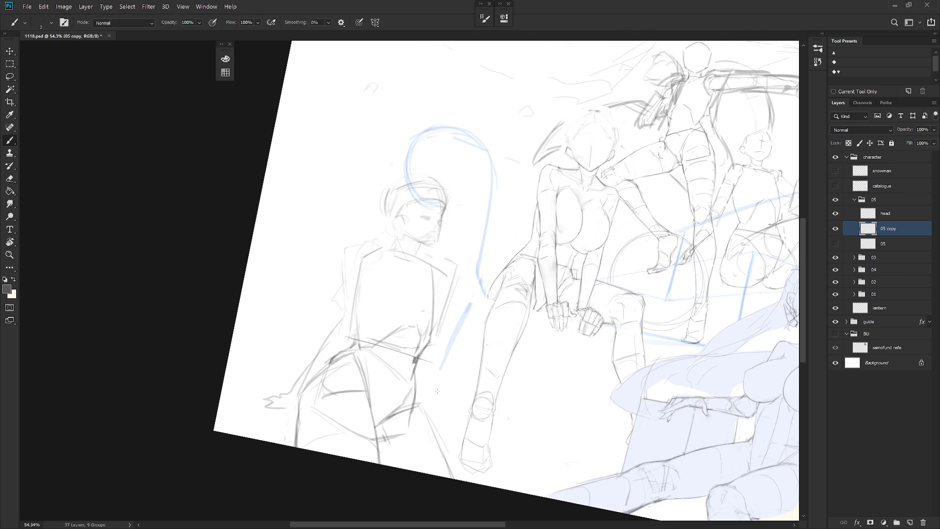
{"action": "key", "text": "Escape"}
{"action": "key", "text": "e"}
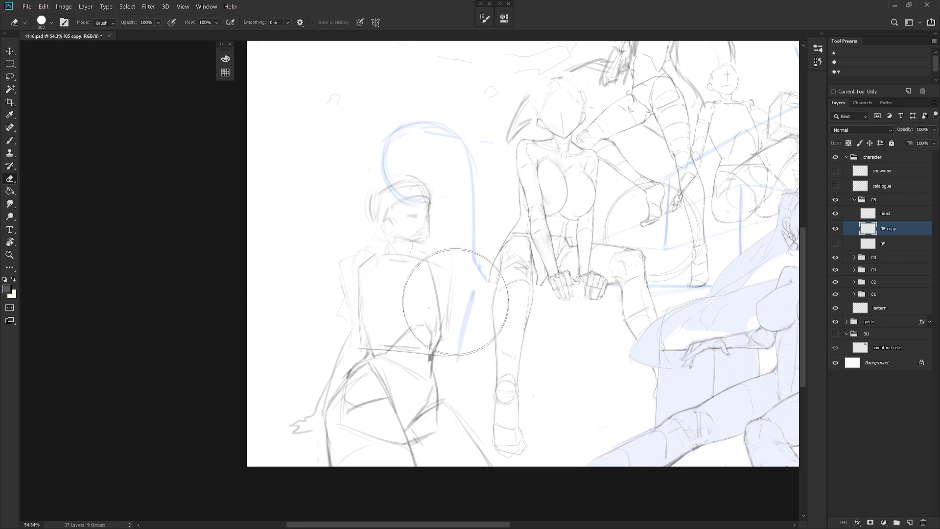
{"action": "key", "text": "b"}
{"action": "left_click_drag", "start_coordinate": [455, 329], "coordinate": [449, 304]}
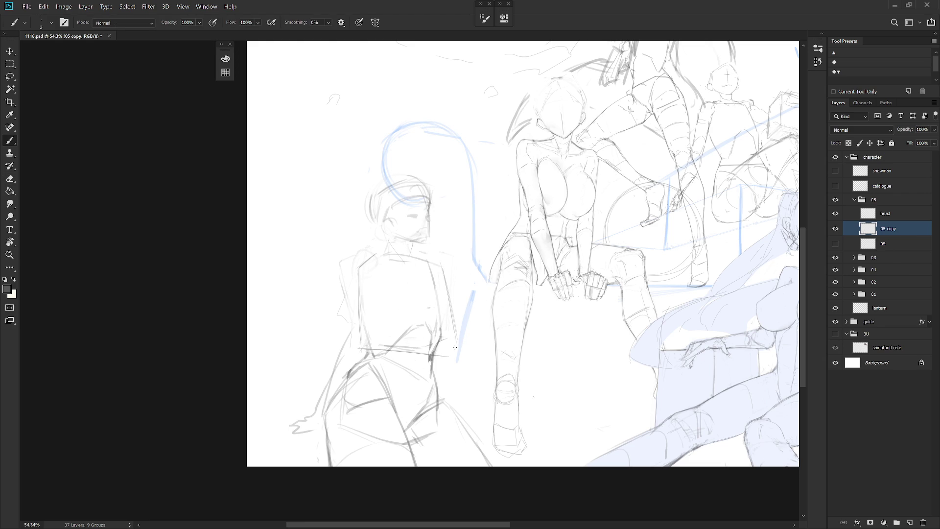
{"action": "key", "text": "e"}
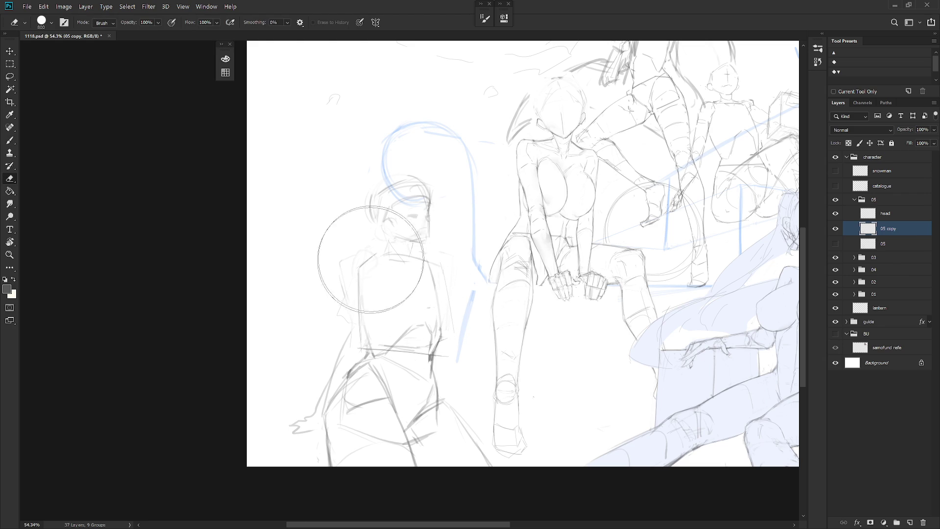
{"action": "key", "text": "b"}
{"action": "mouse_move", "coordinate": [421, 252]}
{"action": "left_mouse_down"}
{"action": "mouse_move", "coordinate": [470, 342]}
{"action": "mouse_move", "coordinate": [453, 340]}
{"action": "left_mouse_up"}
{"action": "key", "text": "ctrl+z"}
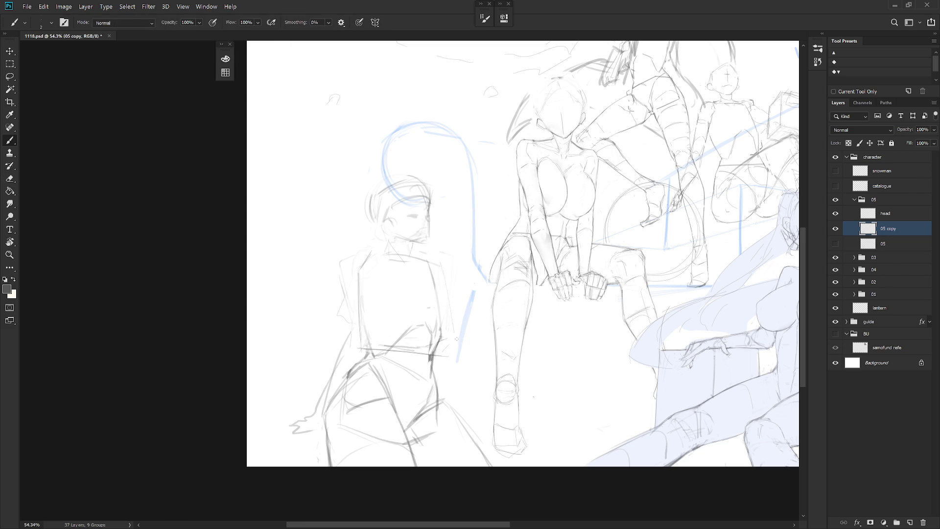
Step: Erase stray torso lines and redraw the right edge of the figure's shirt
{"action": "key", "text": "e"}
{"action": "key", "text": "b"}
{"action": "key", "text": "e"}
{"action": "mouse_move", "coordinate": [446, 356]}
{"action": "left_mouse_down"}
{"action": "mouse_move", "coordinate": [419, 346]}
{"action": "mouse_move", "coordinate": [441, 263]}
{"action": "left_mouse_up"}
{"action": "key", "text": "b"}
{"action": "left_click_drag", "start_coordinate": [435, 275], "coordinate": [442, 334]}
{"action": "mouse_move", "coordinate": [444, 328]}
{"action": "left_mouse_down"}
{"action": "mouse_move", "coordinate": [440, 306]}
{"action": "mouse_move", "coordinate": [444, 335]}
{"action": "left_mouse_up"}
{"action": "key", "text": "ctrl+z"}
{"action": "left_click_drag", "start_coordinate": [439, 290], "coordinate": [447, 344]}
Step: Select the area beside the shirt's right edge, then deselect and reset the canvas rotation
{"action": "key", "text": "l"}
{"action": "mouse_move", "coordinate": [435, 262]}
{"action": "left_mouse_down"}
{"action": "mouse_move", "coordinate": [447, 321]}
{"action": "mouse_move", "coordinate": [482, 346]}
{"action": "mouse_move", "coordinate": [491, 321]}
{"action": "left_mouse_up"}
{"action": "key", "text": "ctrl+d"}
{"action": "key", "text": "r"}
{"action": "mouse_move", "coordinate": [509, 277]}
{"action": "left_mouse_down"}
{"action": "mouse_move", "coordinate": [479, 210]}
{"action": "mouse_move", "coordinate": [492, 224]}
{"action": "left_mouse_up"}
{"action": "key", "text": "b"}
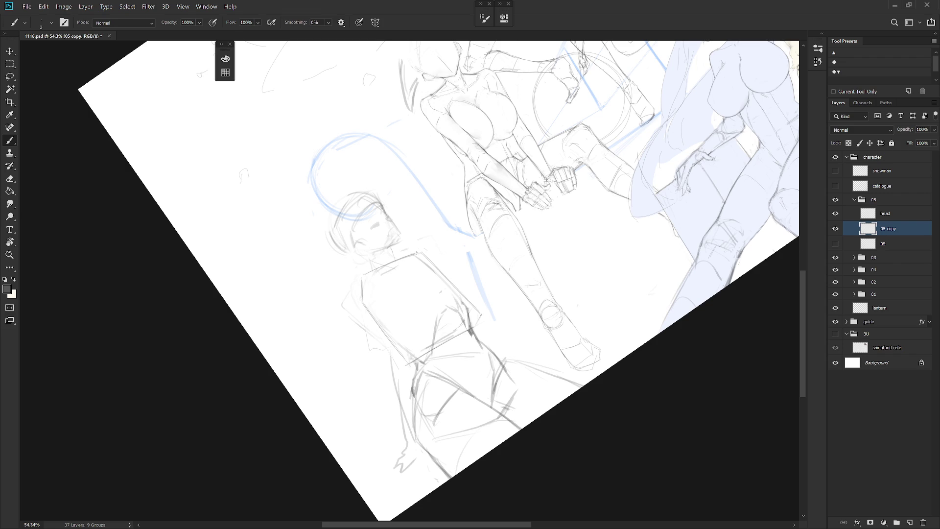
{"action": "key", "text": "Escape"}
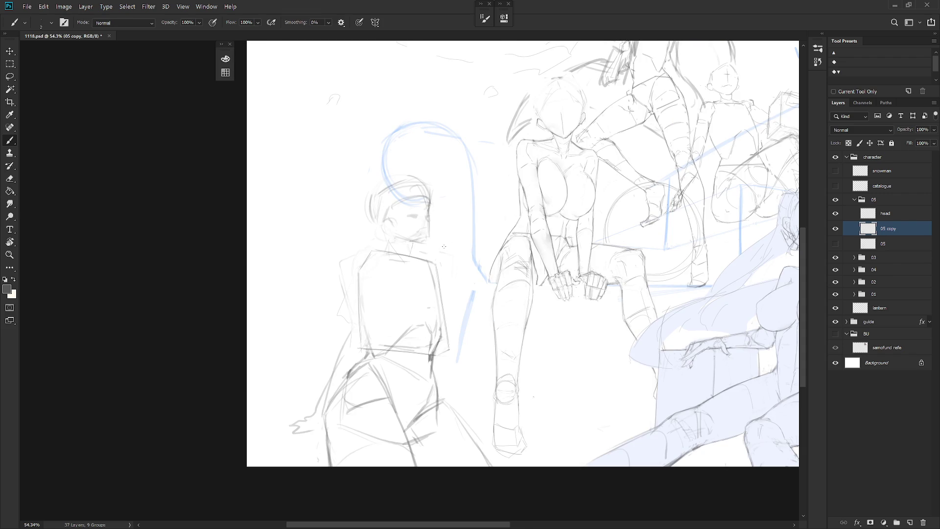
{"action": "key", "text": "l"}
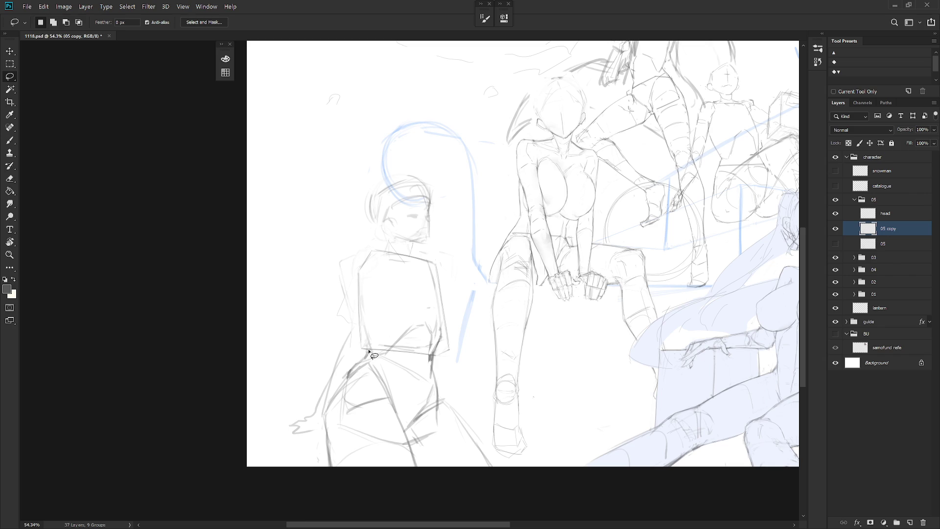
Step: Erase the stray lines inside the lower part of the figure's boxy torso
{"action": "mouse_move", "coordinate": [364, 348]}
{"action": "left_mouse_down"}
{"action": "mouse_move", "coordinate": [422, 353]}
{"action": "mouse_move", "coordinate": [367, 272]}
{"action": "mouse_move", "coordinate": [364, 348]}
{"action": "left_mouse_up"}
{"action": "key", "text": "e"}
{"action": "key", "text": "ctrl+d"}
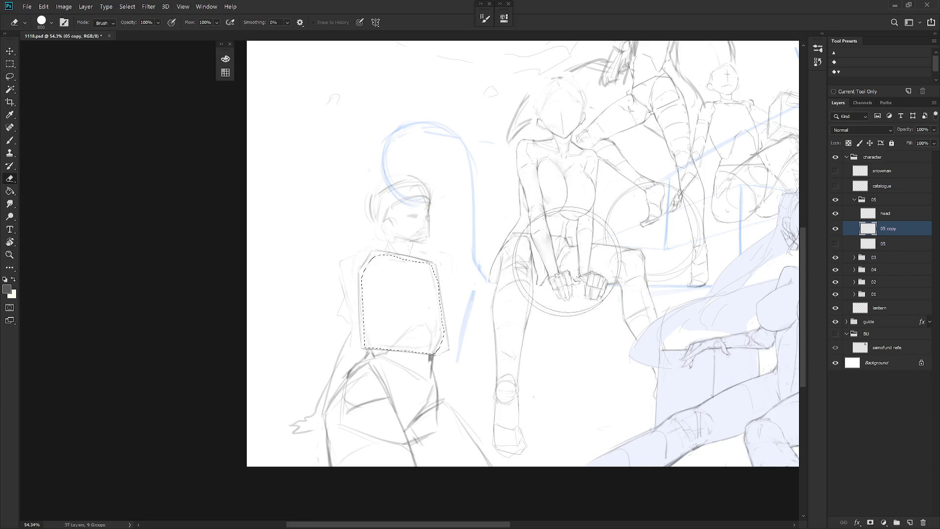
{"action": "left_click_drag", "start_coordinate": [448, 388], "coordinate": [480, 360]}
{"action": "left_click_drag", "start_coordinate": [419, 328], "coordinate": [460, 274]}
{"action": "key", "text": "bracketleft"}
{"action": "key", "text": "bracketleft"}
{"action": "key", "text": "bracketleft"}
Step: Add short strokes near the lower-left figure's left hip
{"action": "key", "text": "b"}
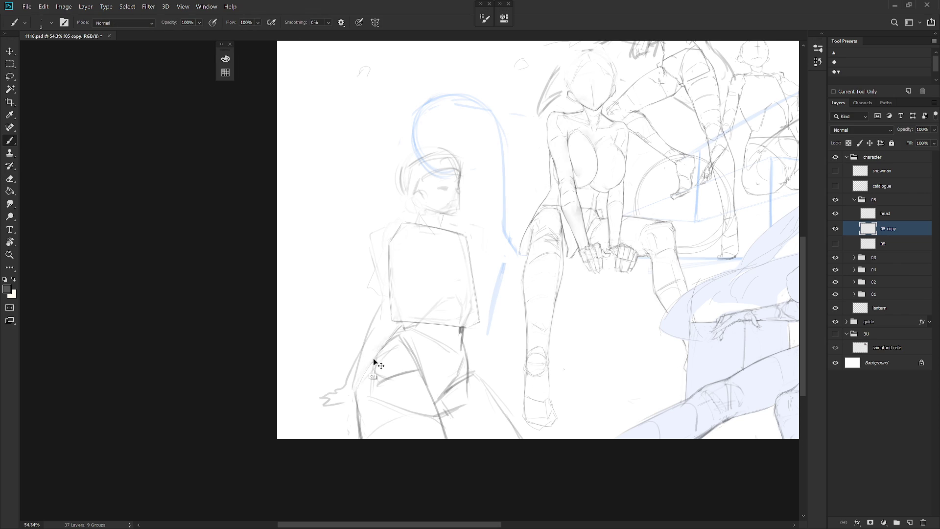
{"action": "left_click_drag", "start_coordinate": [360, 379], "coordinate": [358, 402]}
{"action": "key", "text": "e"}
{"action": "key", "text": "b"}
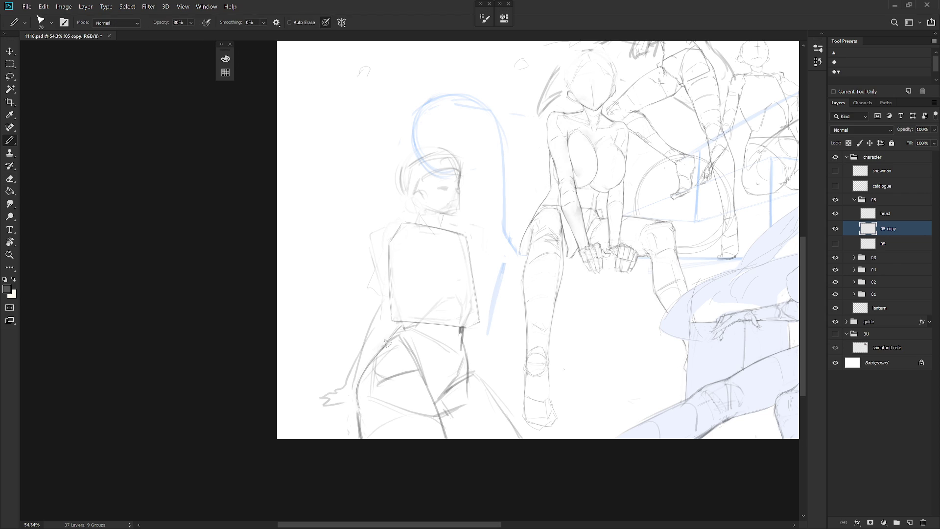
{"action": "key", "text": "r"}
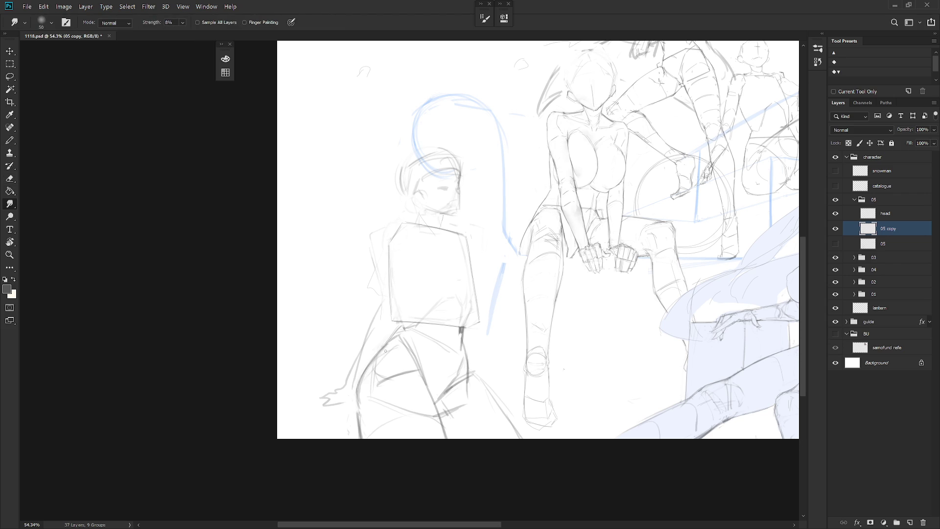
{"action": "key", "text": "e"}
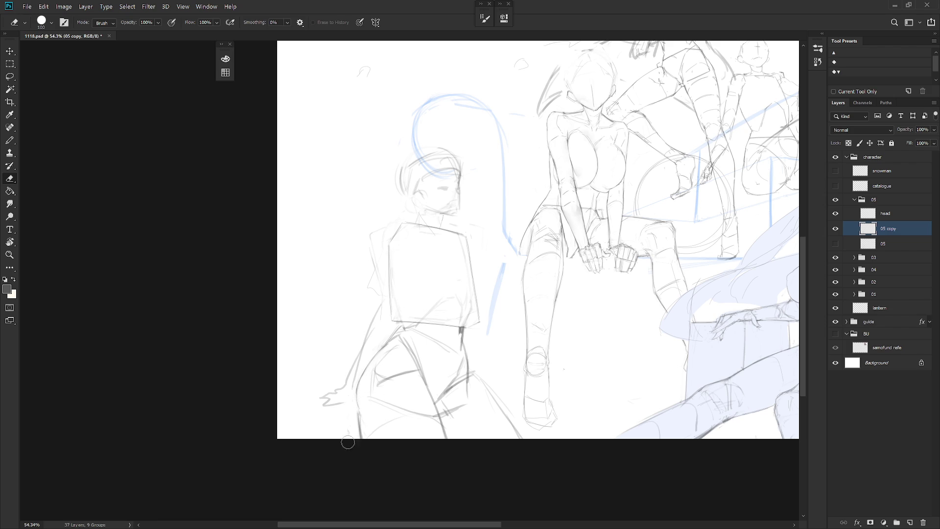
{"action": "key", "text": "b"}
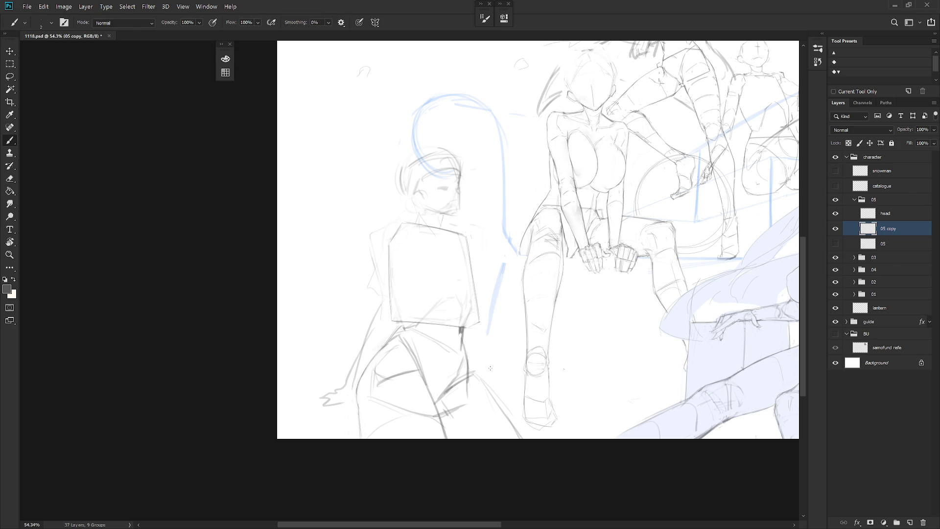
{"action": "scroll", "coordinate": [489, 368], "scroll_direction": "right", "scroll_amount": 3}
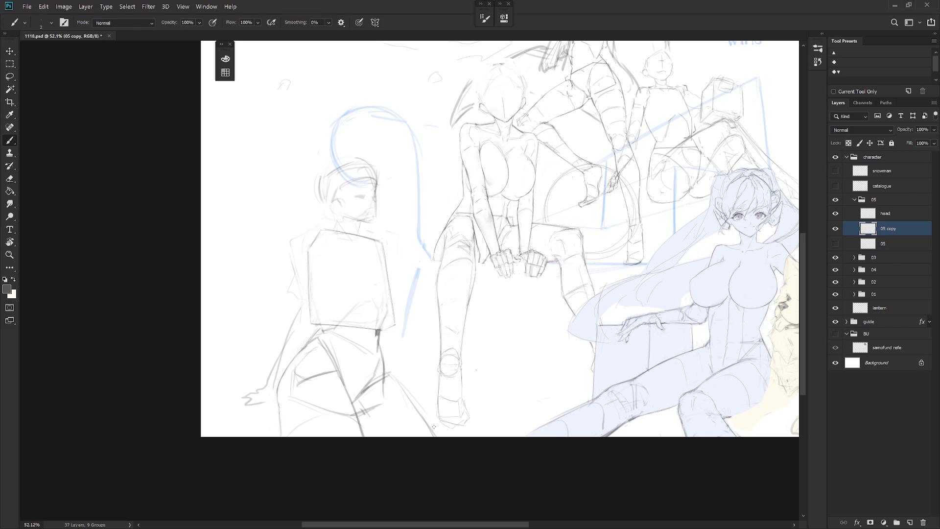
Step: Hide the head sketch layer and pan back to the lower-left figure's torso and legs
{"action": "left_click", "coordinate": [835, 214]}
{"action": "left_click_drag", "start_coordinate": [591, 298], "coordinate": [508, 364]}
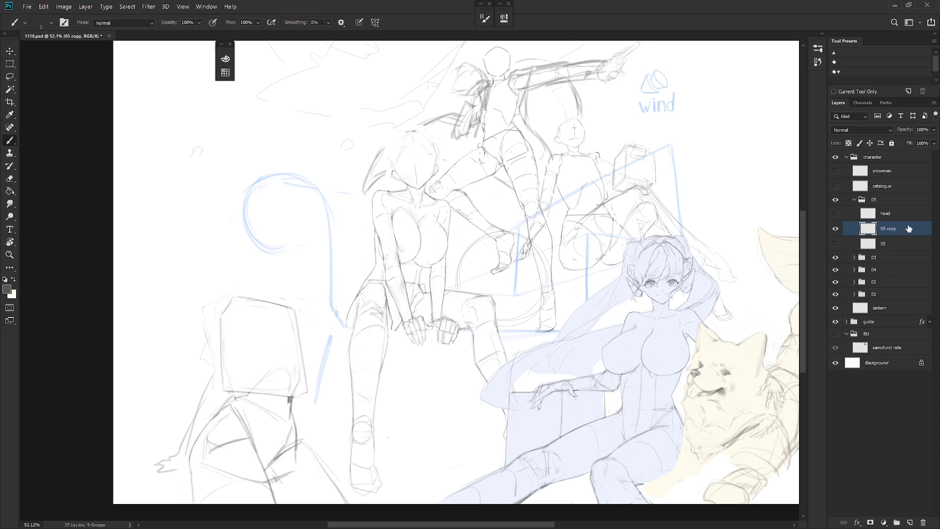
{"action": "left_click_drag", "start_coordinate": [575, 348], "coordinate": [635, 315]}
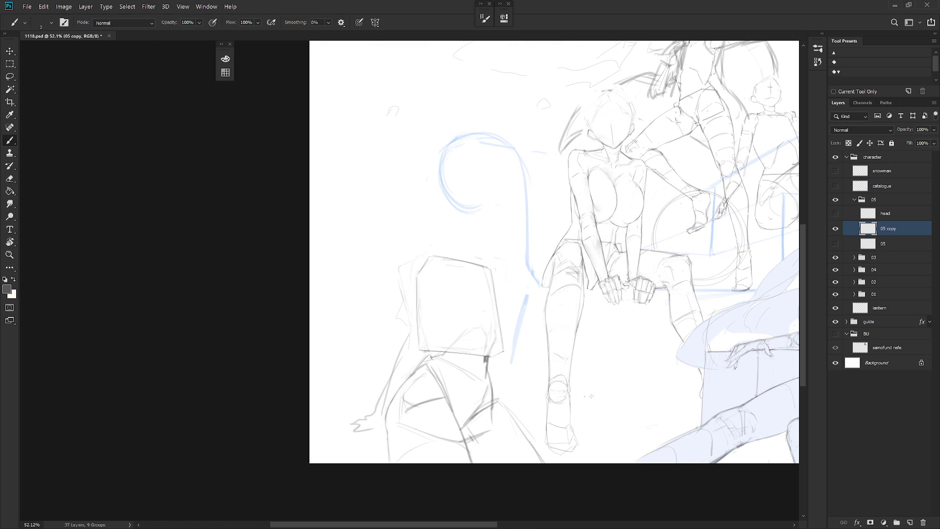
Step: Erase a short stroke below the lower-left figure's torso box
{"action": "key", "text": "e"}
{"action": "key", "text": "b"}
{"action": "left_click_drag", "start_coordinate": [496, 397], "coordinate": [515, 353]}
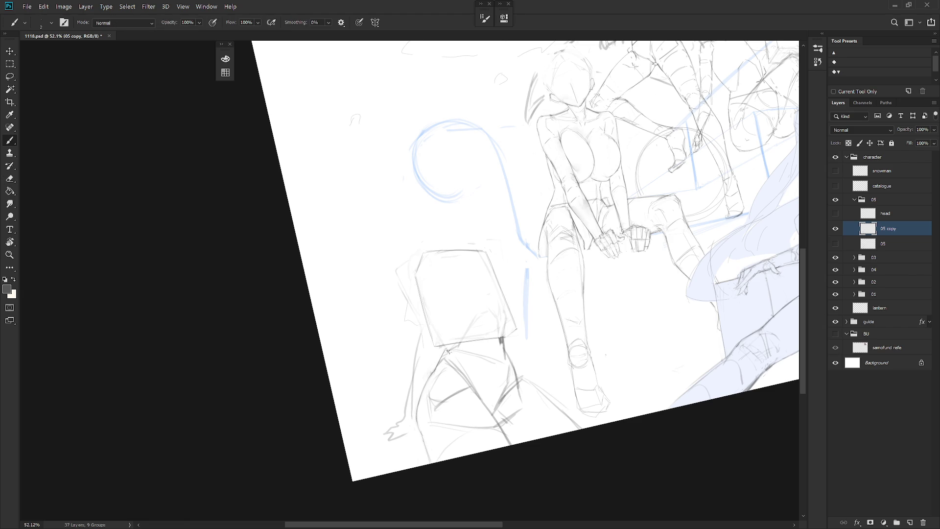
{"action": "key", "text": "e"}
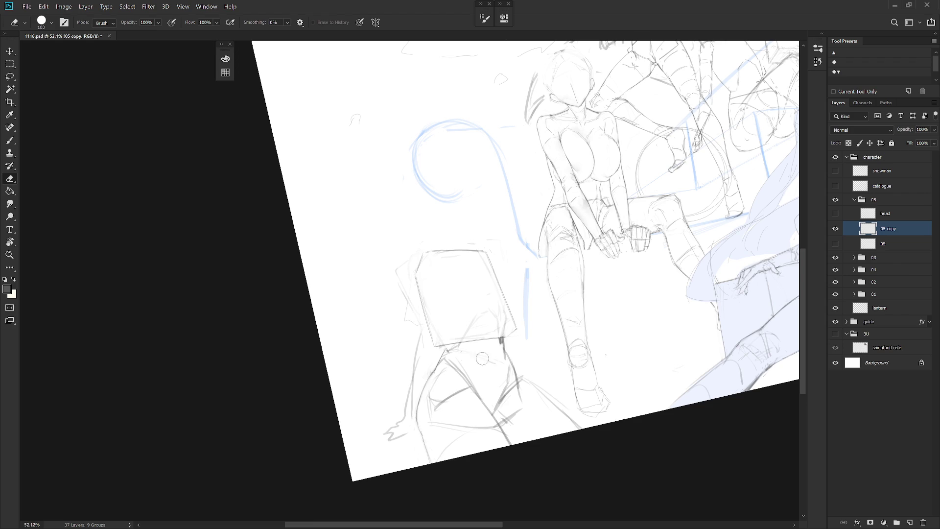
{"action": "key", "text": "Escape"}
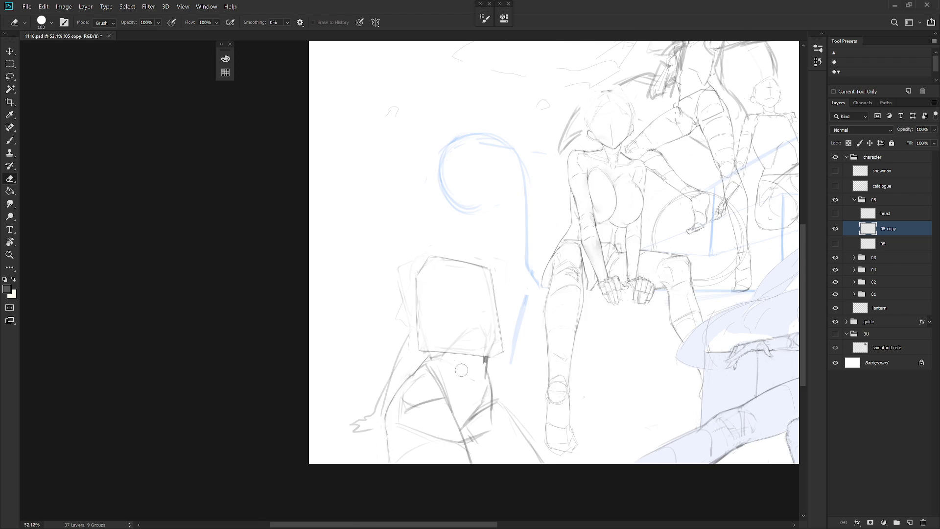
{"action": "mouse_move", "coordinate": [482, 373]}
{"action": "left_mouse_down"}
{"action": "mouse_move", "coordinate": [486, 357]}
{"action": "mouse_move", "coordinate": [483, 376]}
{"action": "left_mouse_up"}
{"action": "key", "text": "b"}
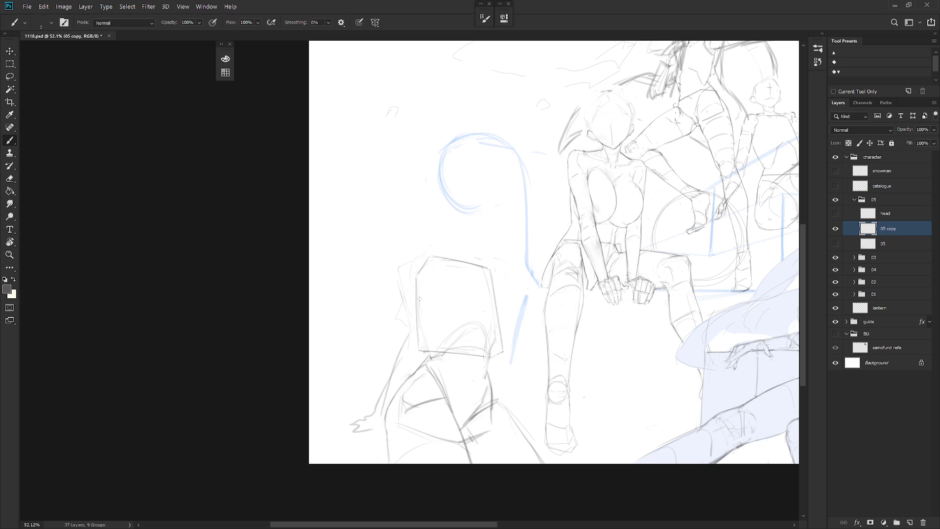
Step: Strengthen the box torso's right, lower-right and upper-left edges with thin strokes
{"action": "left_click_drag", "start_coordinate": [489, 307], "coordinate": [495, 333]}
{"action": "mouse_move", "coordinate": [496, 334]}
{"action": "left_mouse_down"}
{"action": "mouse_move", "coordinate": [492, 349]}
{"action": "mouse_move", "coordinate": [494, 308]}
{"action": "mouse_move", "coordinate": [495, 318]}
{"action": "left_mouse_up"}
{"action": "left_click_drag", "start_coordinate": [435, 266], "coordinate": [421, 287]}
{"action": "key", "text": "e"}
{"action": "key", "text": "b"}
{"action": "key", "text": "e"}
{"action": "key", "text": "b"}
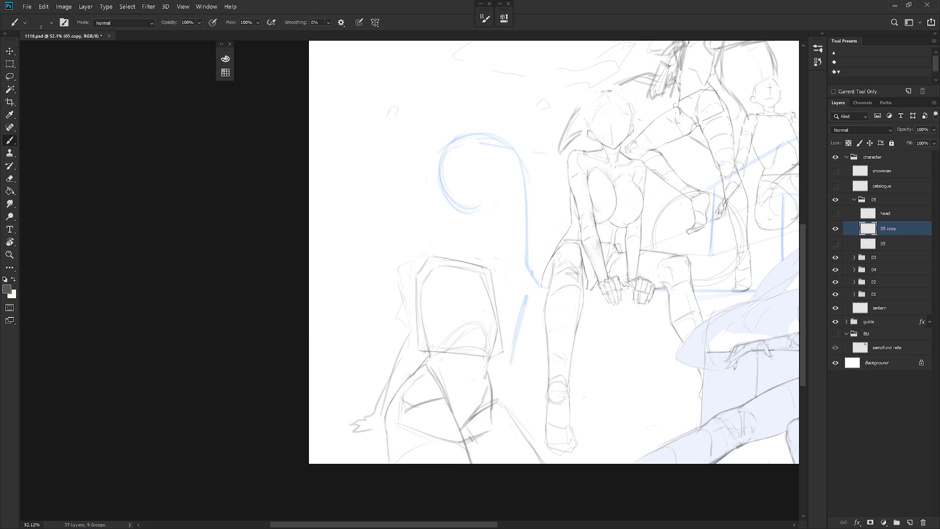
Step: Add a vertical stroke on the box's right edge and a short stroke beneath it
{"action": "key", "text": "e"}
{"action": "key", "text": "b"}
{"action": "key", "text": "e"}
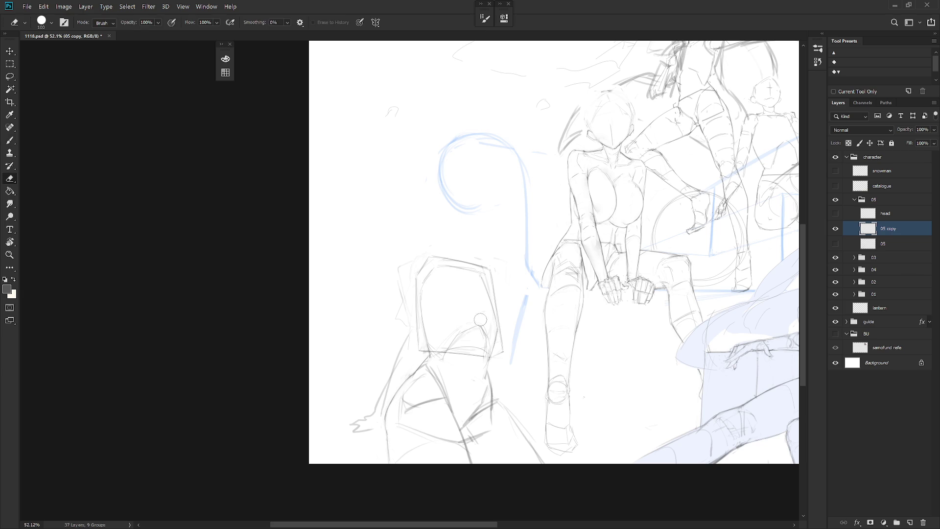
{"action": "key", "text": "b"}
{"action": "key", "text": "e"}
{"action": "key", "text": "b"}
{"action": "left_click_drag", "start_coordinate": [486, 338], "coordinate": [487, 357]}
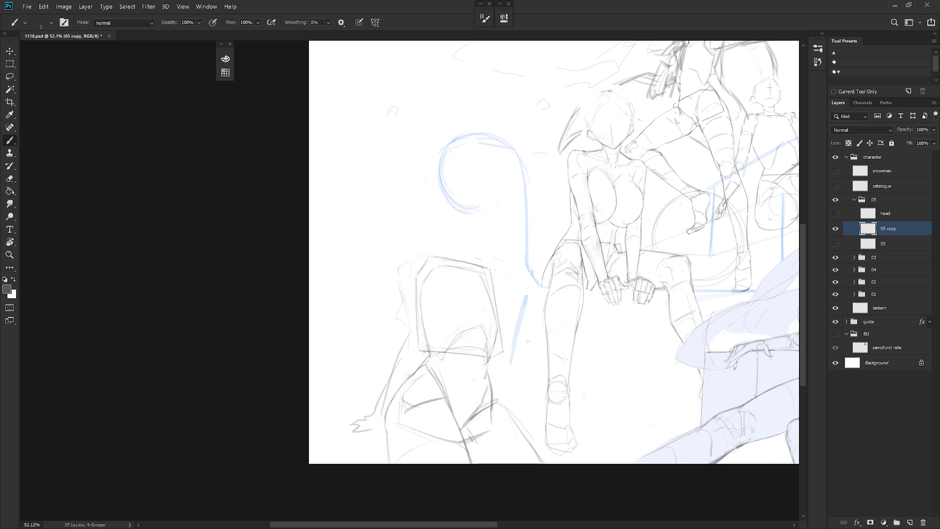
{"action": "key", "text": "e"}
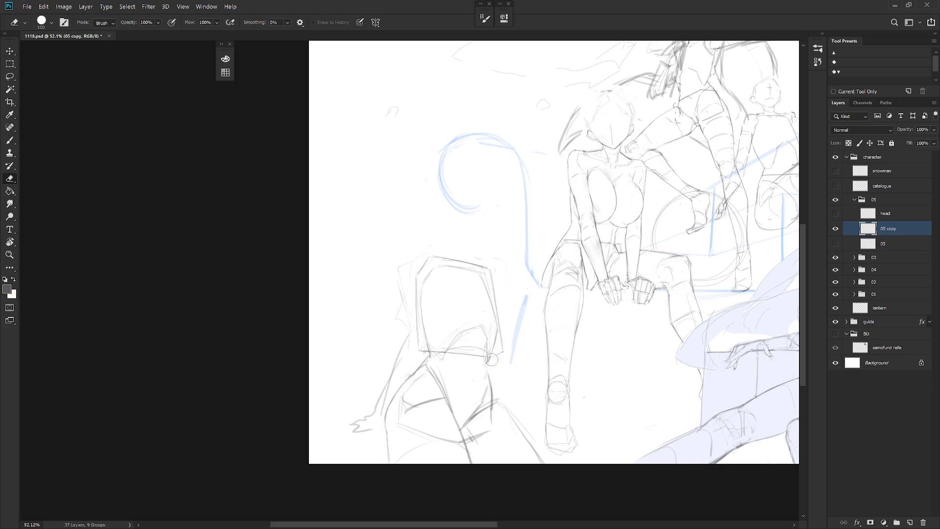
{"action": "key", "text": "b"}
{"action": "key", "text": "e"}
{"action": "key", "text": "b"}
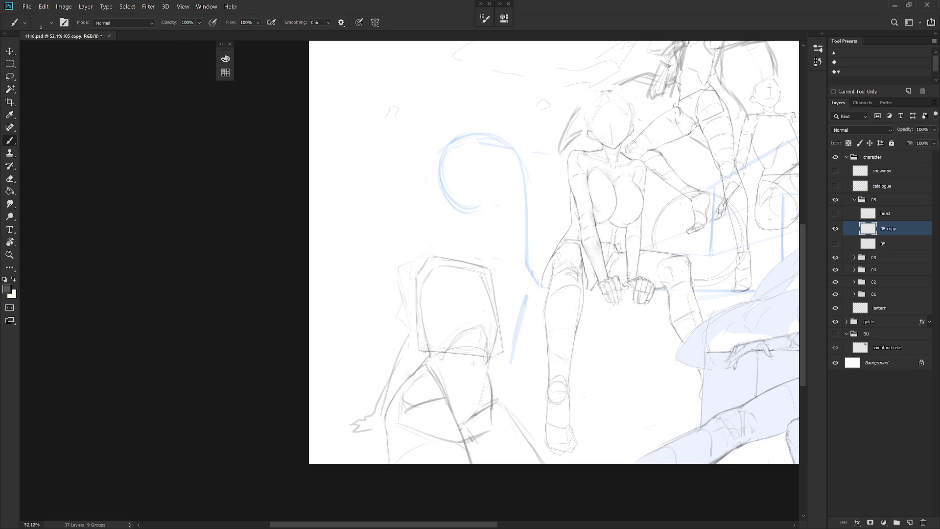
{"action": "left_click_drag", "start_coordinate": [470, 367], "coordinate": [471, 375]}
Step: Erase the vertical stroke by the box and draw a leg line running down-left
{"action": "key", "text": "e"}
{"action": "left_click_drag", "start_coordinate": [491, 378], "coordinate": [491, 430]}
{"action": "key", "text": "b"}
{"action": "mouse_move", "coordinate": [495, 398]}
{"action": "left_mouse_down"}
{"action": "mouse_move", "coordinate": [469, 418]}
{"action": "mouse_move", "coordinate": [487, 416]}
{"action": "left_mouse_up"}
{"action": "key", "text": "e"}
{"action": "key", "text": "b"}
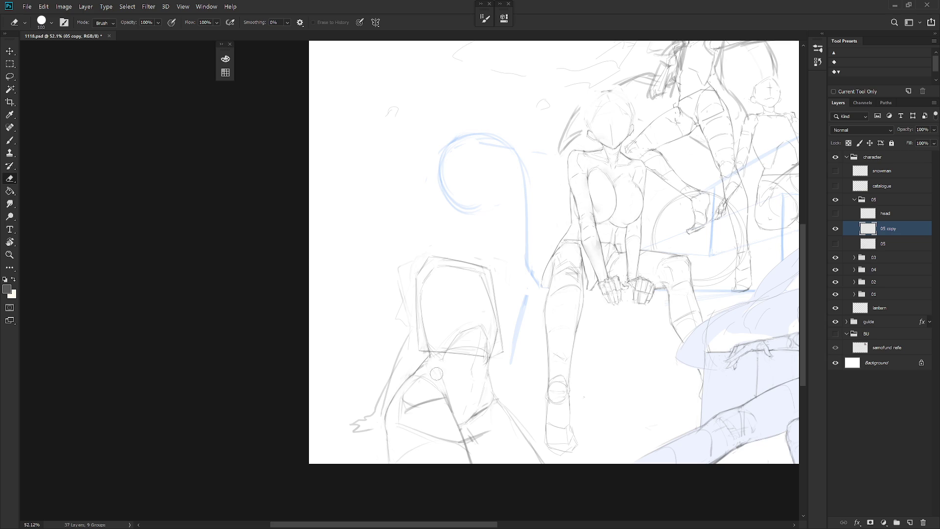
{"action": "key", "text": "l"}
{"action": "mouse_move", "coordinate": [419, 434]}
{"action": "left_mouse_down"}
{"action": "mouse_move", "coordinate": [445, 398]}
{"action": "mouse_move", "coordinate": [420, 384]}
{"action": "mouse_move", "coordinate": [423, 437]}
{"action": "left_mouse_up"}
{"action": "key", "text": "Delete"}
{"action": "key", "text": "ctrl+d"}
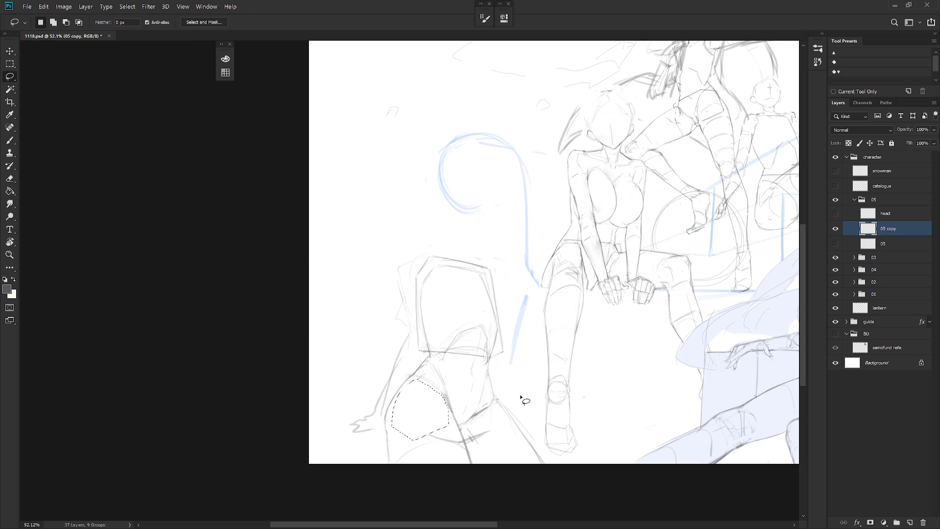
{"action": "key", "text": "ctrl+z"}
{"action": "key", "text": "ctrl+z"}
{"action": "key", "text": "ctrl+d"}
{"action": "key", "text": "b"}
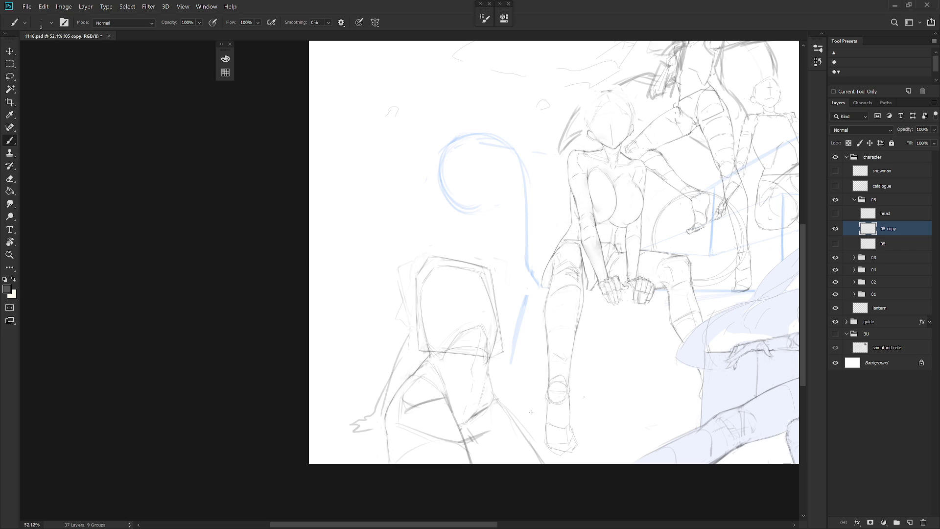
{"action": "left_click", "coordinate": [835, 228]}
{"action": "left_click", "coordinate": [836, 244]}
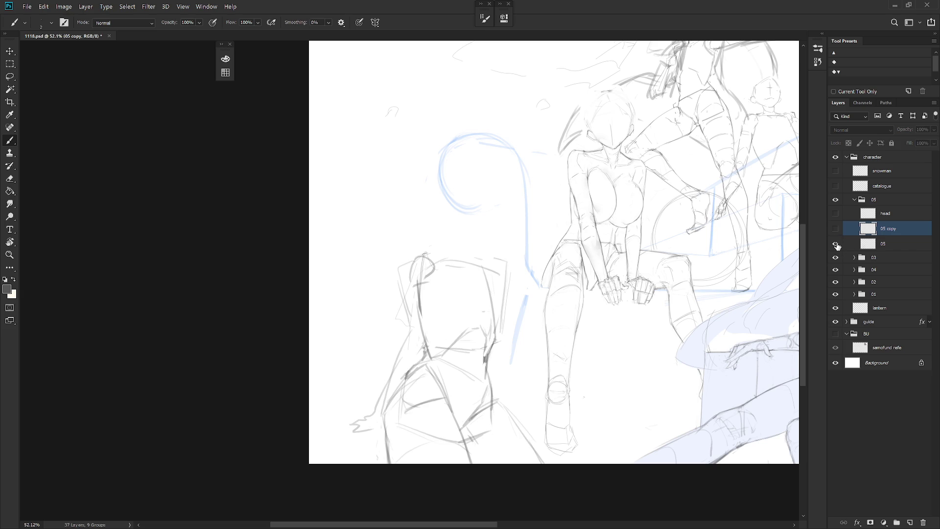
{"action": "left_click", "coordinate": [835, 228]}
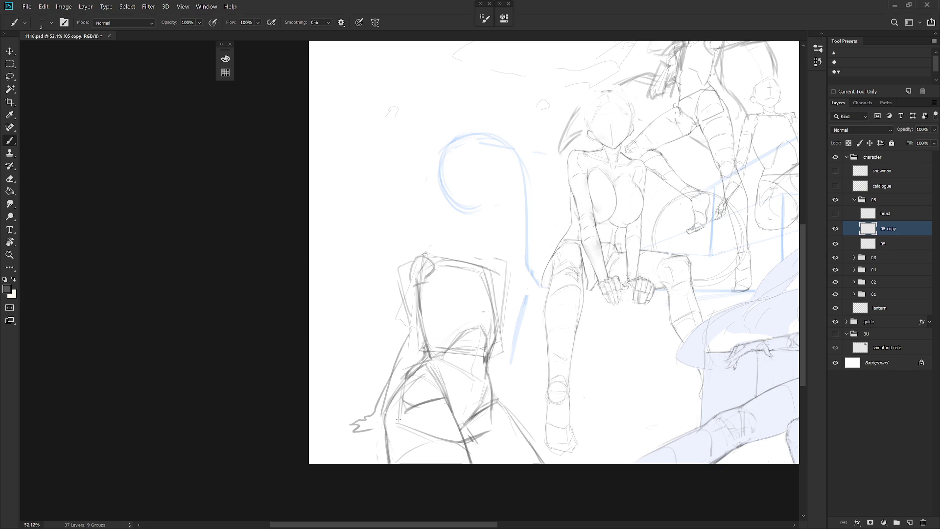
{"action": "left_click_drag", "start_coordinate": [397, 421], "coordinate": [500, 406]}
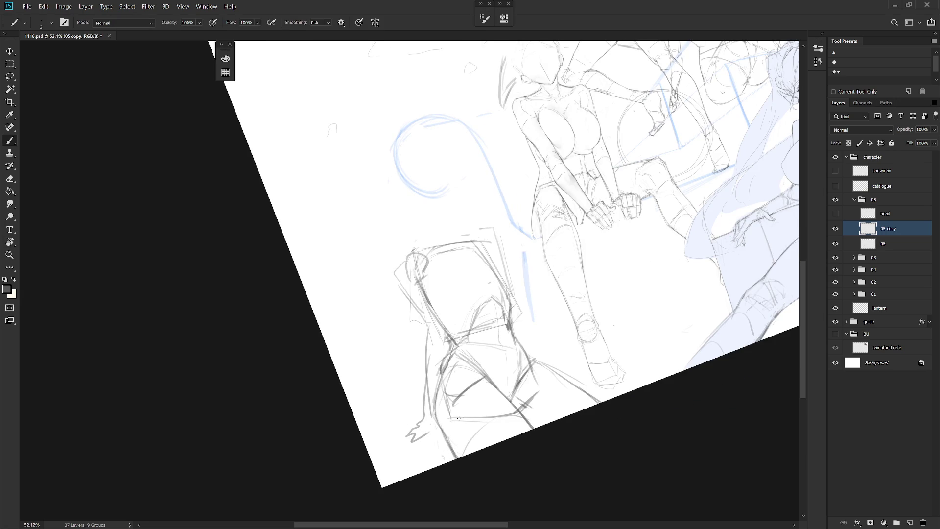
{"action": "mouse_move", "coordinate": [538, 392]}
{"action": "left_mouse_down"}
{"action": "mouse_move", "coordinate": [497, 416]}
{"action": "mouse_move", "coordinate": [495, 327]}
{"action": "mouse_move", "coordinate": [472, 368]}
{"action": "left_mouse_up"}
{"action": "left_click", "coordinate": [835, 243]}
{"action": "left_click_drag", "start_coordinate": [514, 414], "coordinate": [521, 398]}
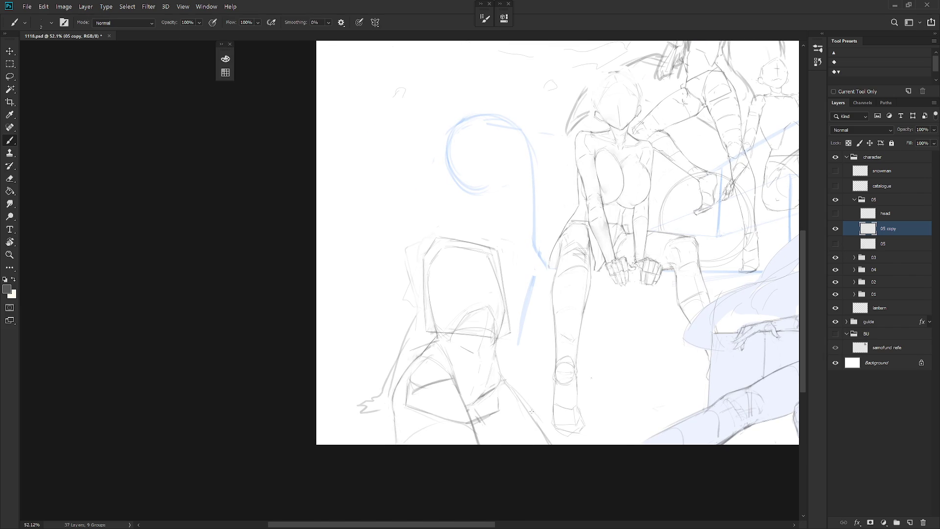
{"action": "left_click", "coordinate": [835, 243]}
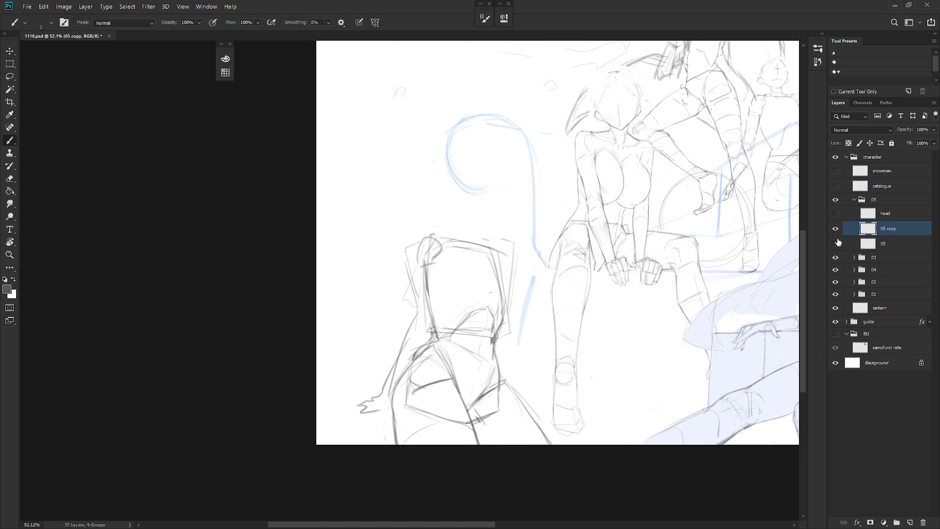
{"action": "left_click", "coordinate": [835, 244]}
{"action": "key", "text": "e"}
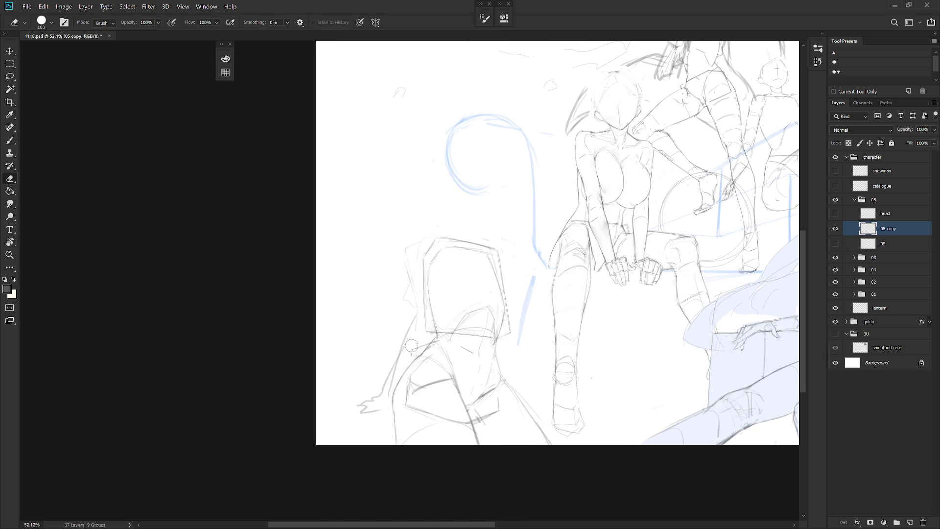
Step: With the brush active, tilt the canvas about 40 degrees, then reset it upright
{"action": "key", "text": "b"}
{"action": "mouse_move", "coordinate": [472, 407]}
{"action": "left_mouse_down"}
{"action": "mouse_move", "coordinate": [489, 283]}
{"action": "mouse_move", "coordinate": [471, 329]}
{"action": "left_mouse_up"}
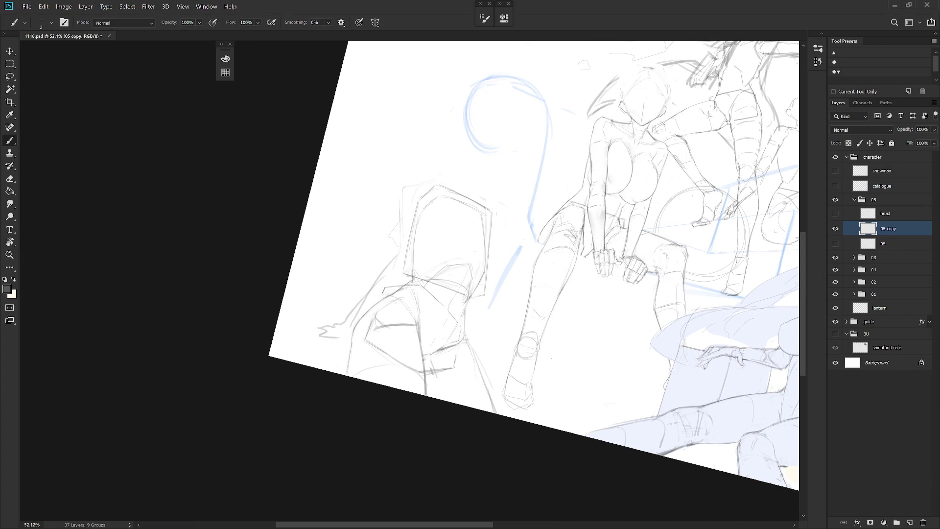
{"action": "key", "text": "Escape"}
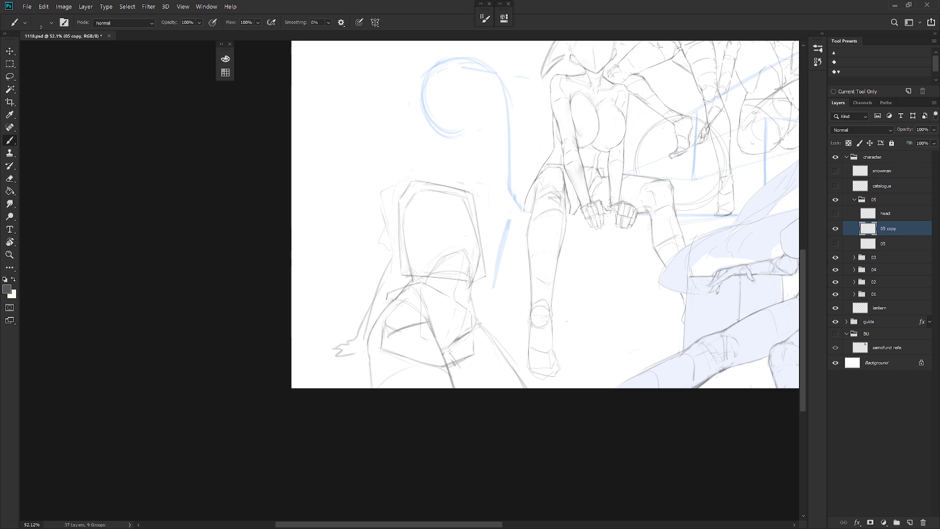
Step: Tilt the canvas about 35 degrees and add a fine-brush stroke near the lower-left figure's leg
{"action": "key", "text": "r"}
{"action": "left_click_drag", "start_coordinate": [411, 339], "coordinate": [460, 338]}
{"action": "key", "text": "e"}
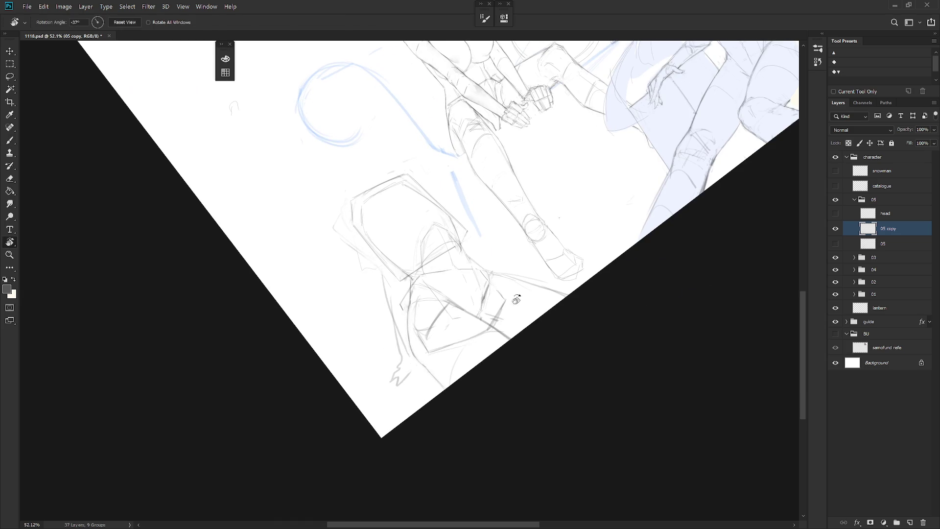
{"action": "key", "text": "b"}
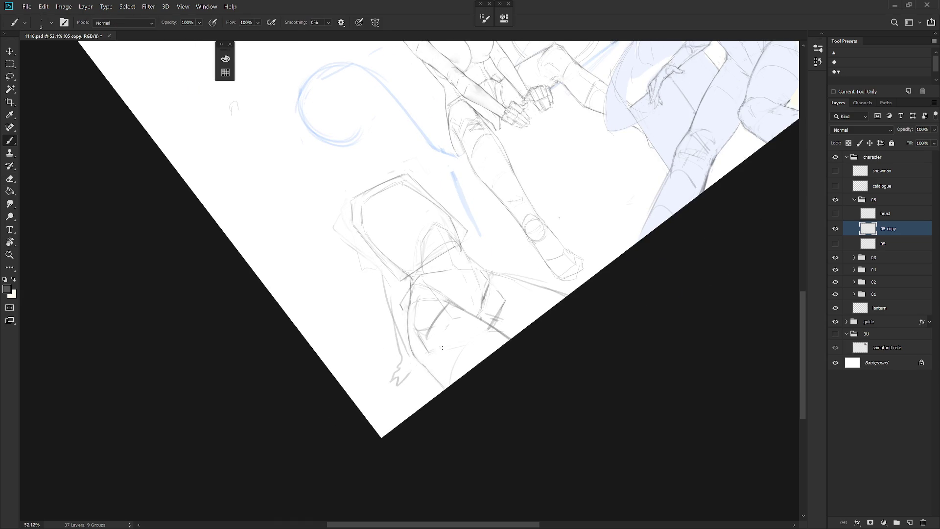
{"action": "key", "text": "e"}
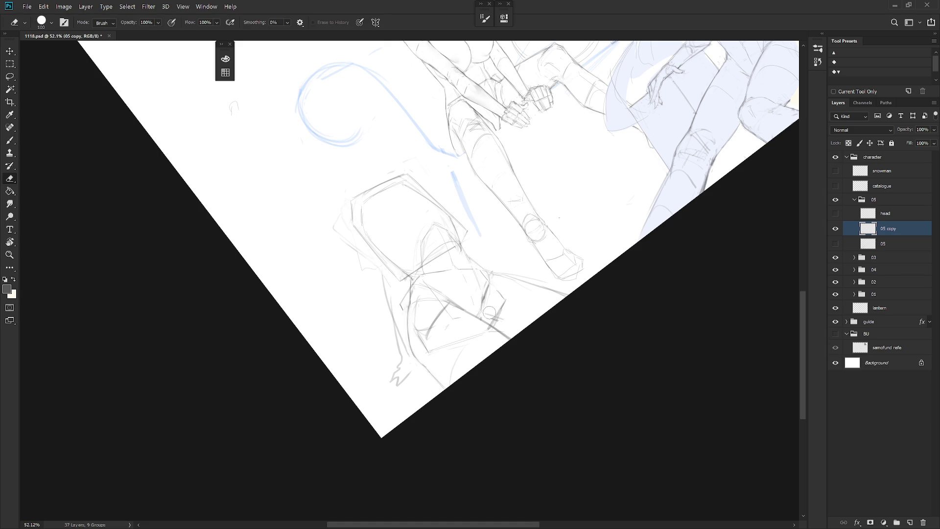
{"action": "key", "text": "b"}
{"action": "key", "text": "e"}
{"action": "key", "text": "b"}
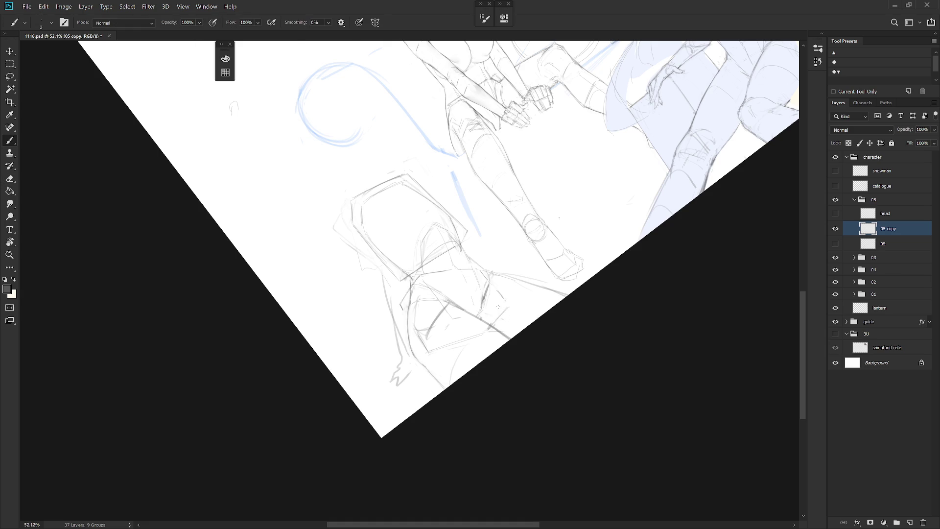
{"action": "left_click_drag", "start_coordinate": [507, 300], "coordinate": [520, 317]}
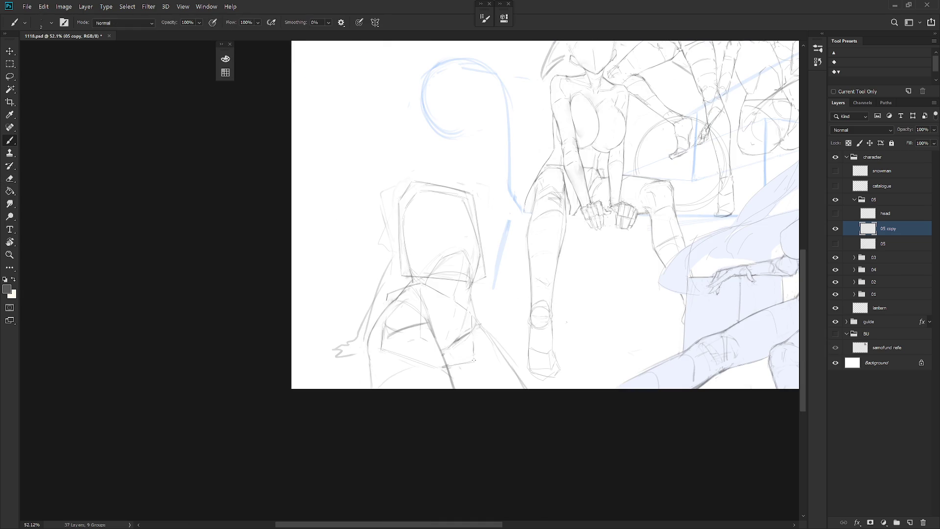
Step: Tilt the canvas about 20 degrees counter-clockwise and rework the leg, alternating eraser and fine brush
{"action": "key", "text": "e"}
{"action": "key", "text": "b"}
{"action": "key", "text": "e"}
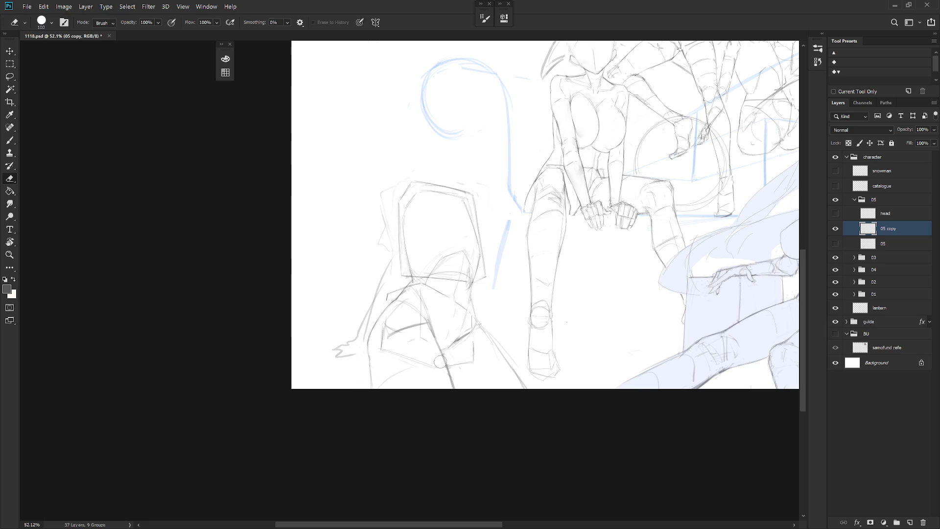
{"action": "key", "text": "r"}
{"action": "key", "text": "b"}
{"action": "mouse_move", "coordinate": [455, 372]}
{"action": "left_mouse_down"}
{"action": "mouse_move", "coordinate": [485, 345]}
{"action": "mouse_move", "coordinate": [534, 341]}
{"action": "mouse_move", "coordinate": [505, 367]}
{"action": "left_mouse_up"}
{"action": "key", "text": "e"}
{"action": "key", "text": "b"}
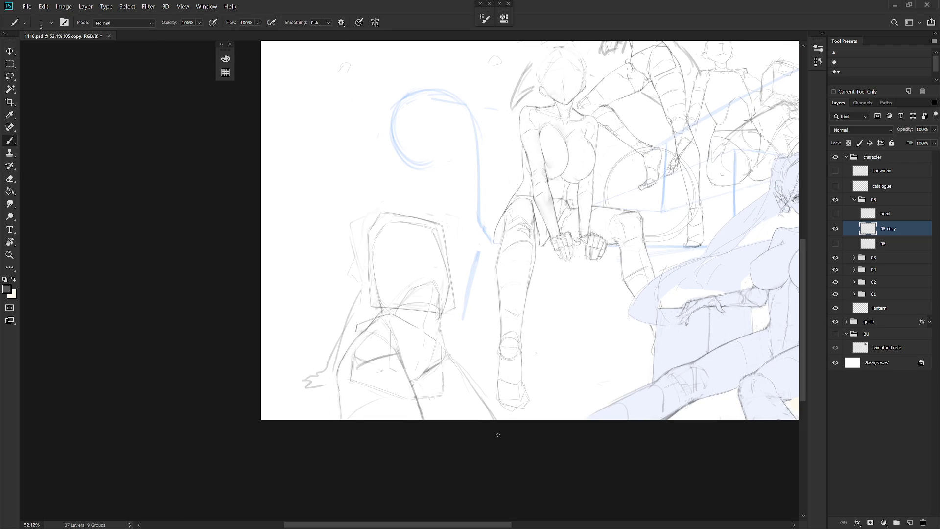
{"action": "key", "text": "e"}
{"action": "key", "text": "b"}
{"action": "key", "text": "e"}
{"action": "key", "text": "b"}
{"action": "key", "text": "e"}
{"action": "key", "text": "b"}
{"action": "key", "text": "e"}
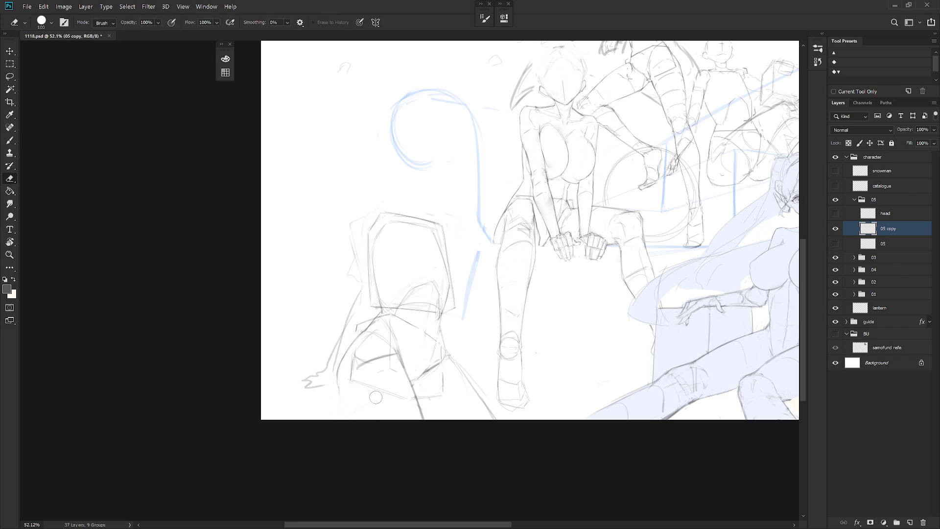
{"action": "key", "text": "b"}
{"action": "key", "text": "e"}
Step: Lasso-delete a small patch of the lower-left figure's leg and redraw short lines there
{"action": "key", "text": "l"}
{"action": "mouse_move", "coordinate": [397, 350]}
{"action": "left_mouse_down"}
{"action": "mouse_move", "coordinate": [394, 364]}
{"action": "mouse_move", "coordinate": [366, 337]}
{"action": "mouse_move", "coordinate": [363, 381]}
{"action": "left_mouse_up"}
{"action": "key", "text": "Delete"}
{"action": "key", "text": "ctrl+d"}
{"action": "key", "text": "b"}
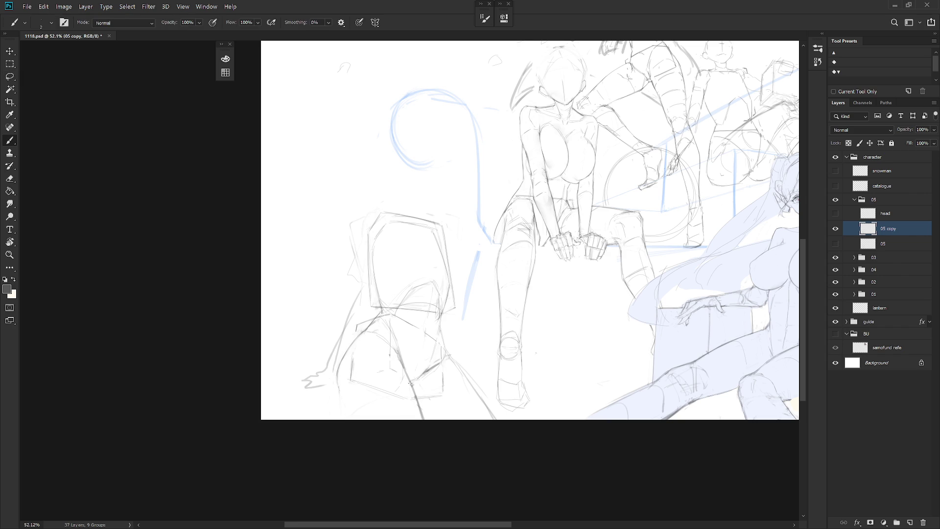
{"action": "left_click_drag", "start_coordinate": [415, 382], "coordinate": [400, 385]}
Step: Draw a darker line along the lower leg and erase part of that stroke
{"action": "key", "text": "e"}
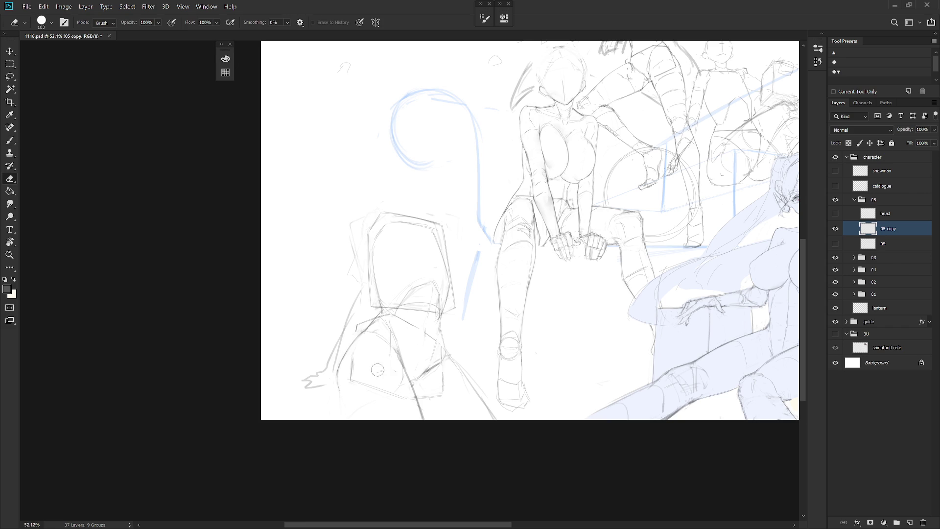
{"action": "key", "text": "b"}
{"action": "key", "text": "e"}
{"action": "key", "text": "b"}
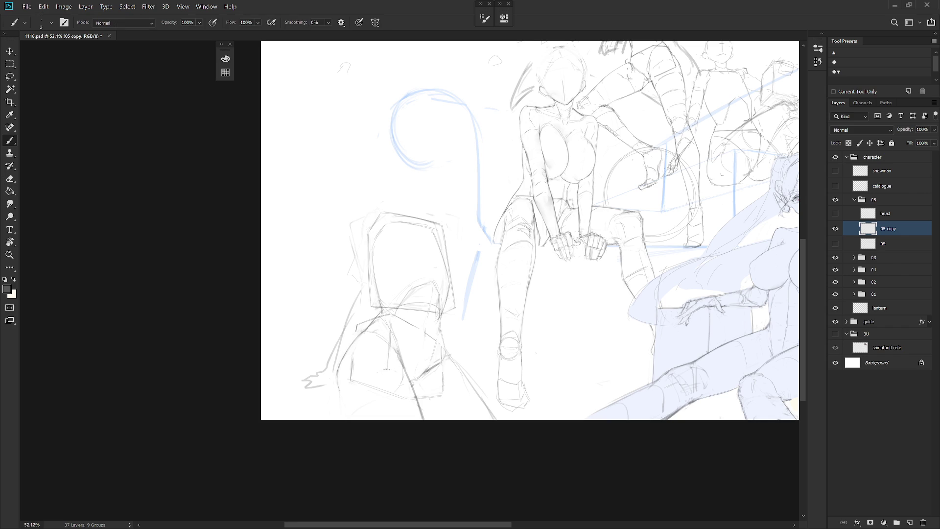
{"action": "key", "text": "e"}
{"action": "key", "text": "b"}
{"action": "left_click_drag", "start_coordinate": [435, 373], "coordinate": [407, 381]}
{"action": "key", "text": "e"}
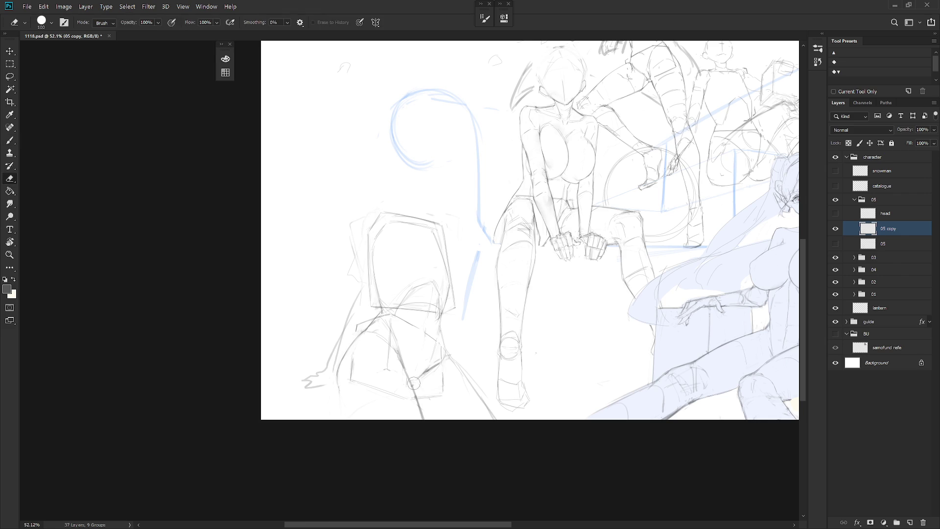
{"action": "key", "text": "b"}
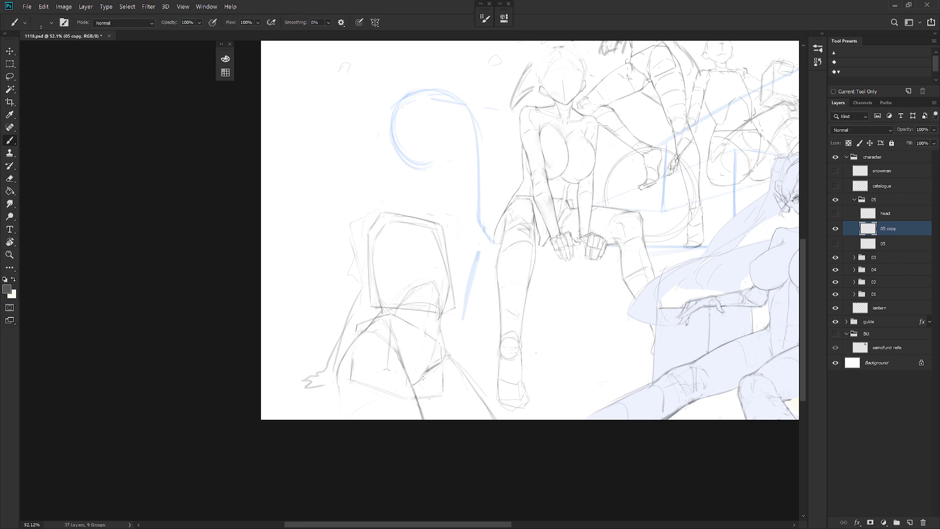
{"action": "key", "text": "e"}
{"action": "key", "text": "b"}
{"action": "mouse_move", "coordinate": [433, 360]}
{"action": "left_mouse_down"}
{"action": "mouse_move", "coordinate": [417, 381]}
{"action": "mouse_move", "coordinate": [433, 372]}
{"action": "left_mouse_up"}
Step: Erase stray and leftover lines on the lower-left figure's leg
{"action": "key", "text": "e"}
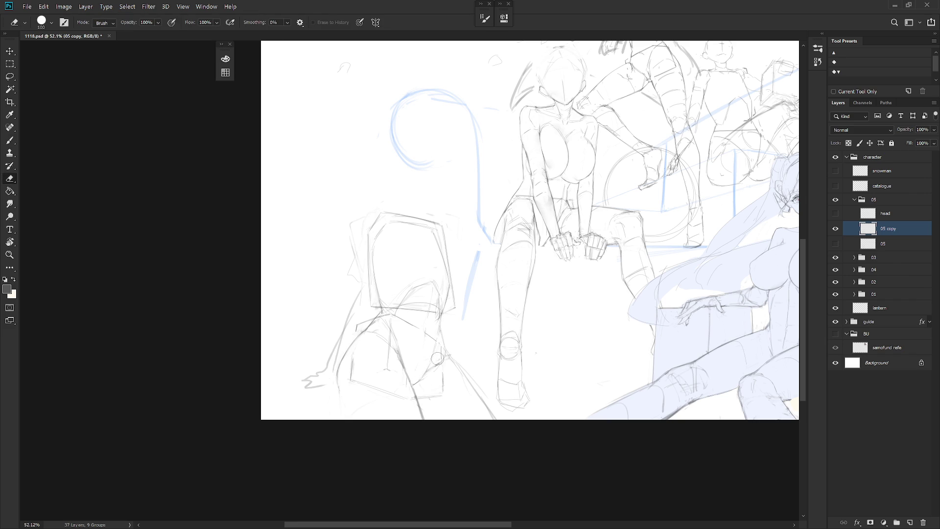
{"action": "key", "text": "b"}
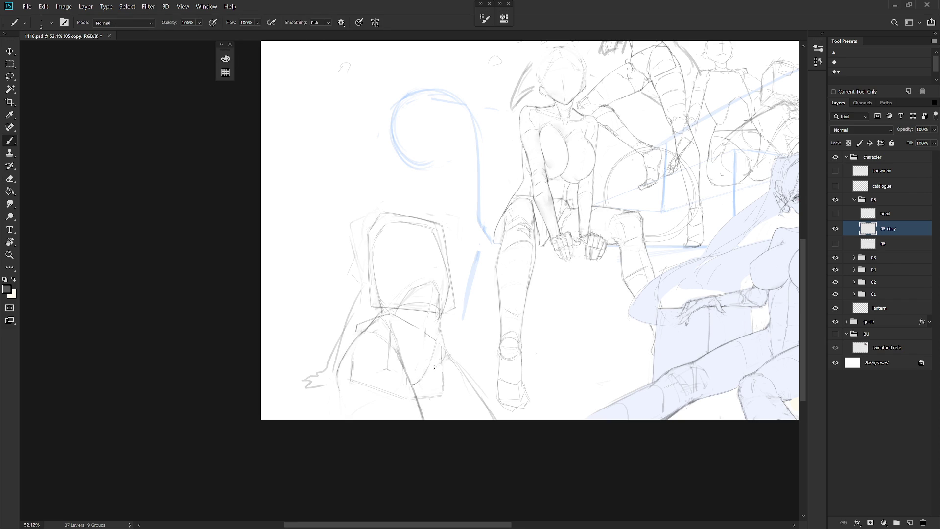
{"action": "key", "text": "e"}
{"action": "left_click_drag", "start_coordinate": [443, 340], "coordinate": [435, 355]}
{"action": "key", "text": "b"}
{"action": "key", "text": "e"}
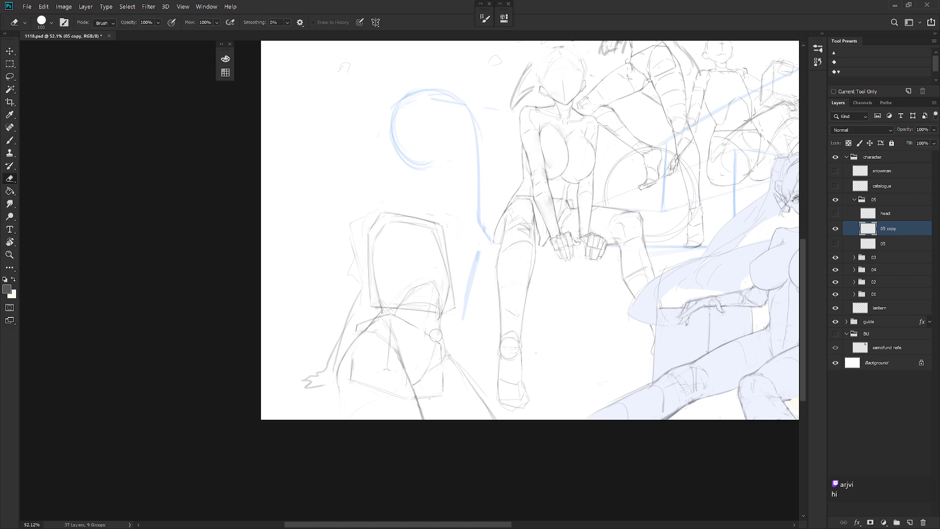
{"action": "key", "text": "b"}
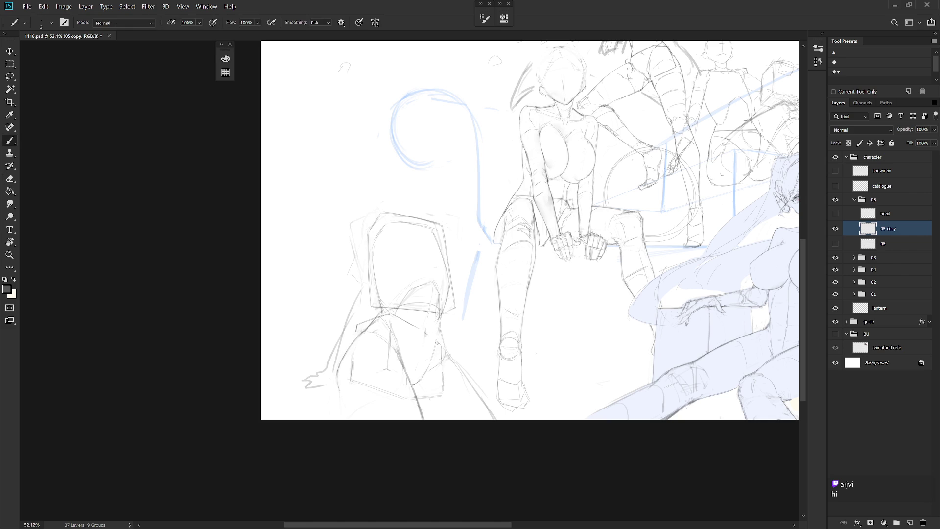
{"action": "key", "text": "e"}
{"action": "left_click_drag", "start_coordinate": [440, 349], "coordinate": [441, 391]}
{"action": "key", "text": "b"}
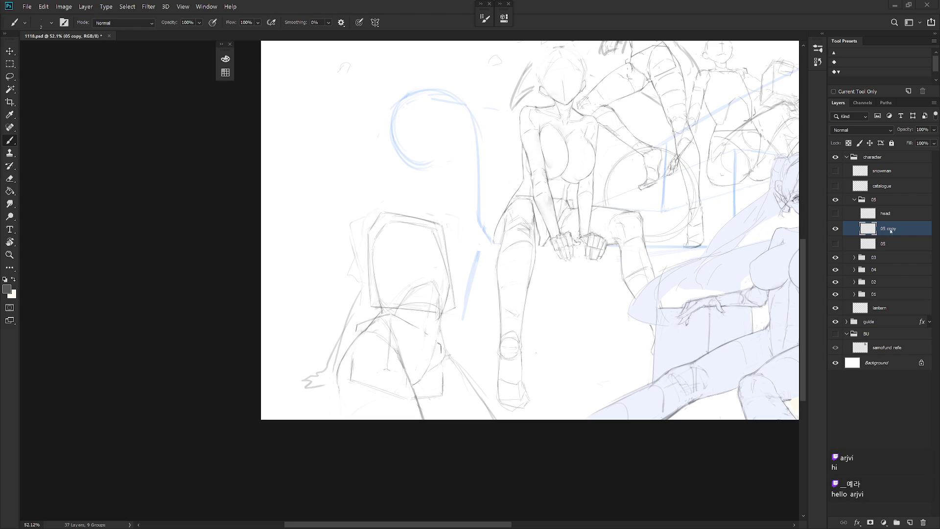
{"action": "left_click_drag", "start_coordinate": [557, 313], "coordinate": [559, 333]}
Step: Briefly show the head layer to check, then sketch a short line on the shorts
{"action": "left_click", "coordinate": [835, 214]}
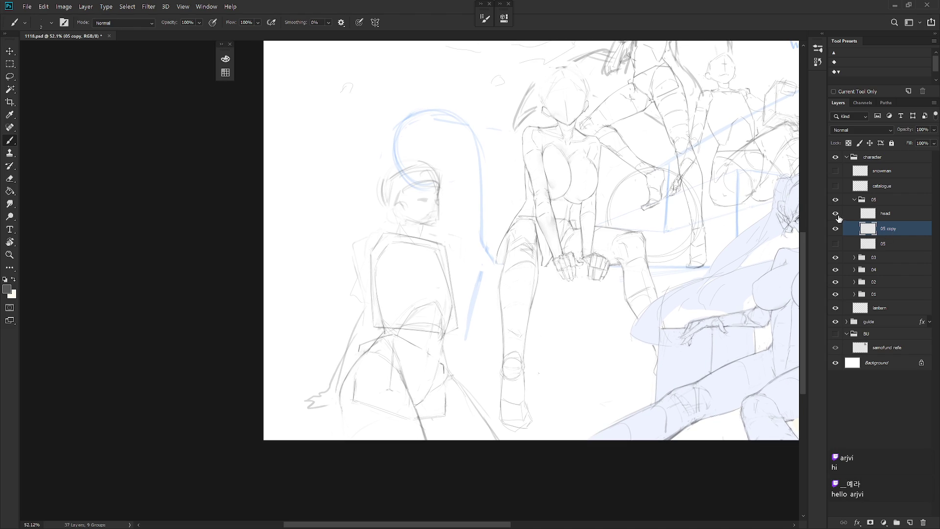
{"action": "left_click", "coordinate": [836, 215]}
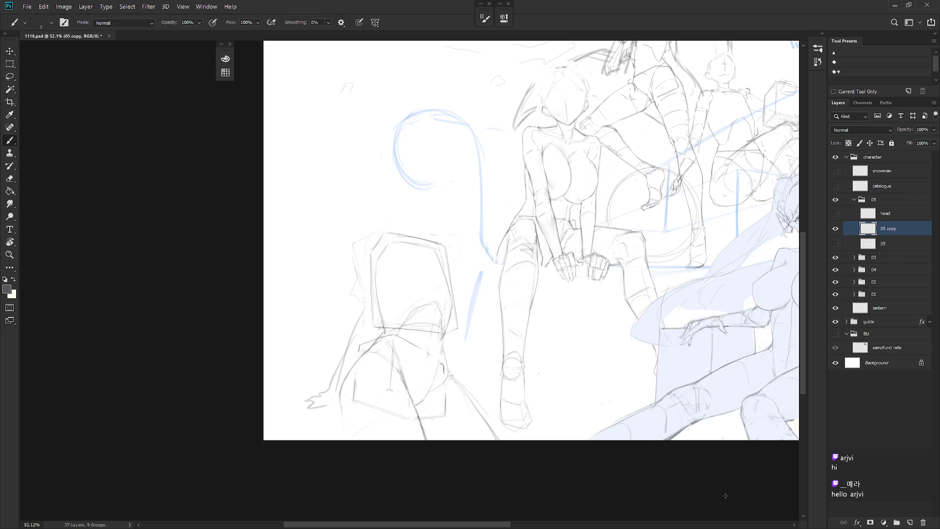
{"action": "left_click", "coordinate": [888, 242]}
{"action": "left_click", "coordinate": [896, 230]}
{"action": "key", "text": "e"}
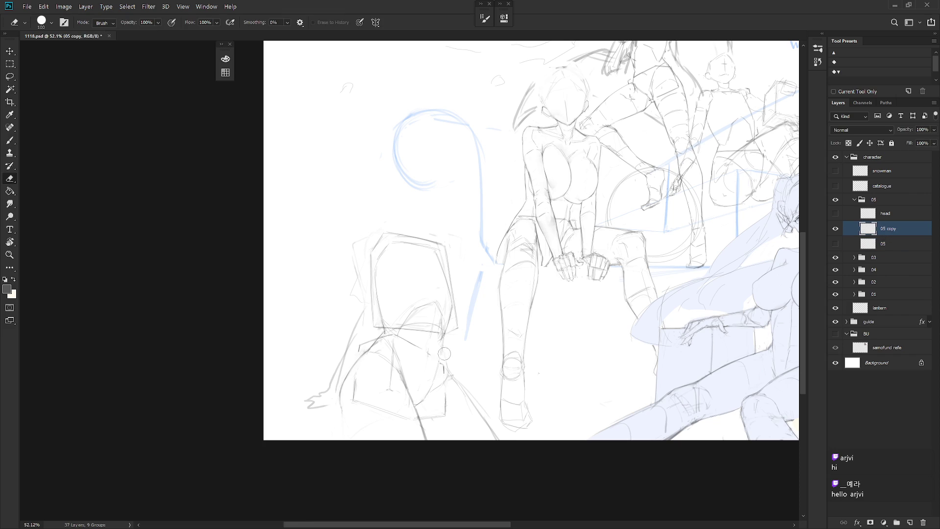
{"action": "key", "text": "l"}
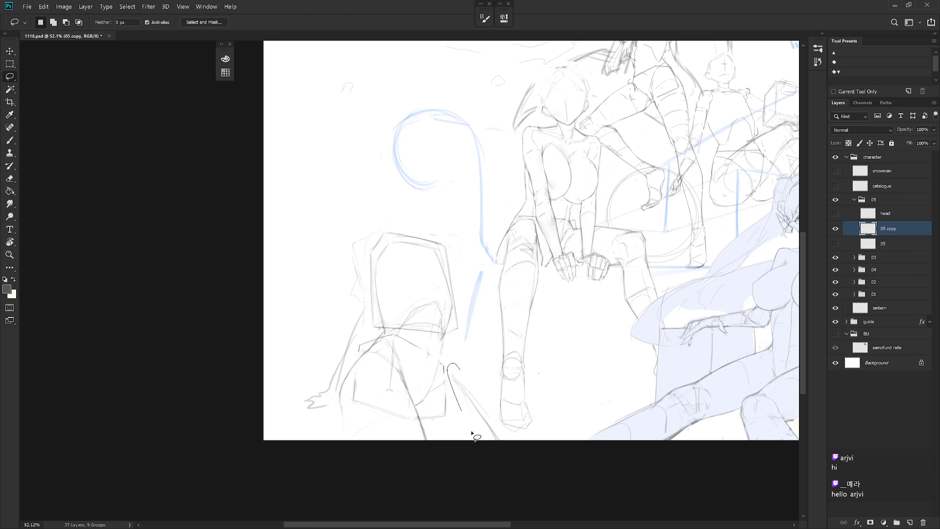
{"action": "key", "text": "b"}
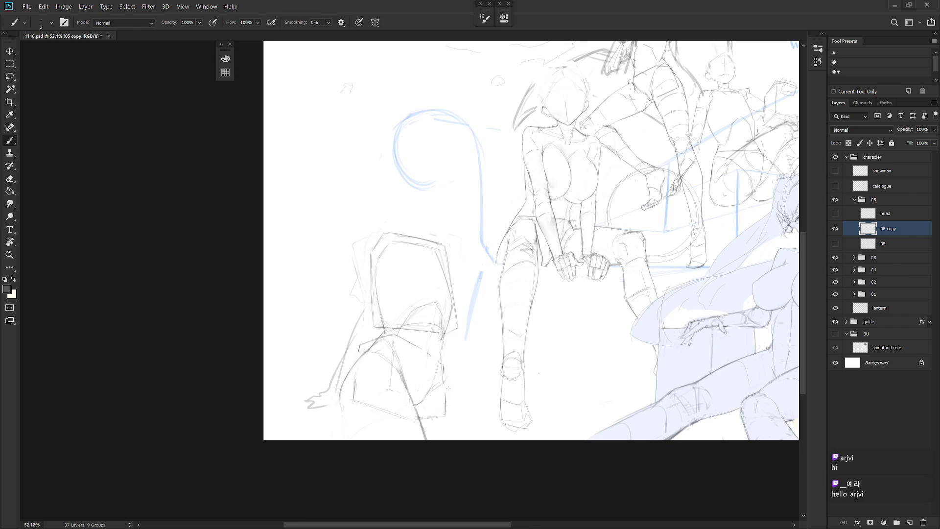
{"action": "key", "text": "e"}
{"action": "key", "text": "b"}
{"action": "left_click_drag", "start_coordinate": [363, 379], "coordinate": [380, 375]}
Step: Draw the shorts' right side, undo it, and redraw it slightly further left
{"action": "key", "text": "e"}
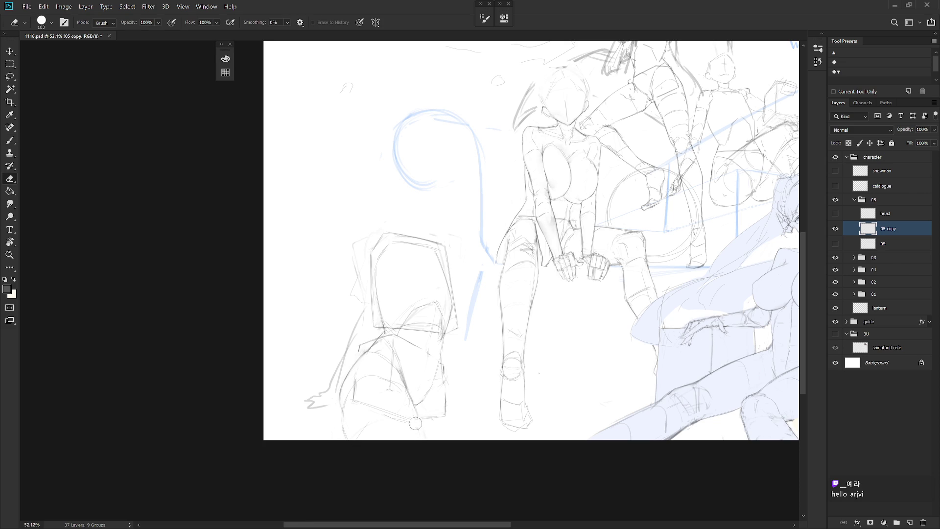
{"action": "key", "text": "b"}
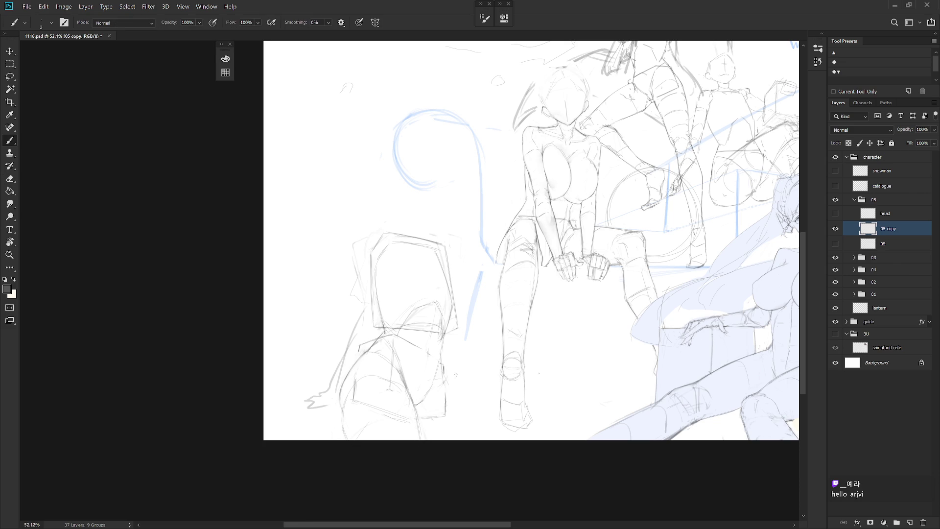
{"action": "mouse_move", "coordinate": [443, 399]}
{"action": "left_mouse_down"}
{"action": "mouse_move", "coordinate": [439, 437]}
{"action": "mouse_move", "coordinate": [458, 439]}
{"action": "left_mouse_up"}
{"action": "key", "text": "ctrl+z"}
{"action": "mouse_move", "coordinate": [454, 396]}
{"action": "left_mouse_down"}
{"action": "mouse_move", "coordinate": [455, 438]}
{"action": "mouse_move", "coordinate": [452, 422]}
{"action": "left_mouse_up"}
Step: Sketch curving leg lines, an arc down to the foot, the foot's bottom, and a line by the lower leg
{"action": "scroll", "coordinate": [484, 437], "scroll_direction": "down", "scroll_amount": 5, "text": "alt"}
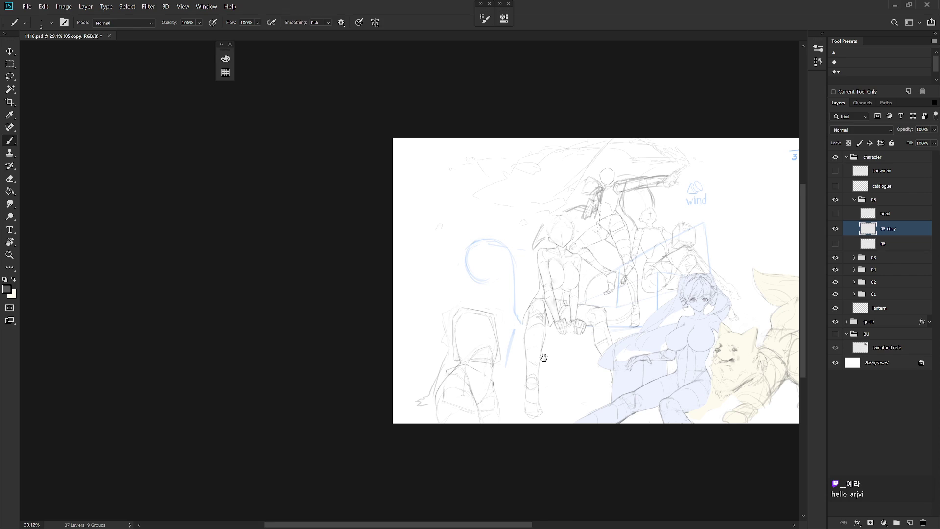
{"action": "scroll", "coordinate": [528, 343], "scroll_direction": "up", "scroll_amount": 4}
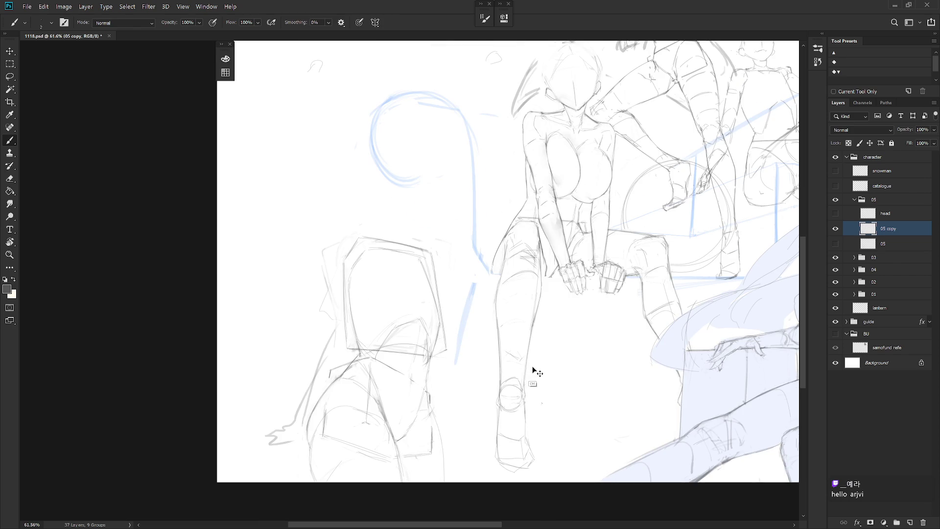
{"action": "left_click_drag", "start_coordinate": [434, 402], "coordinate": [498, 435]}
{"action": "mouse_move", "coordinate": [436, 401]}
{"action": "left_mouse_down"}
{"action": "mouse_move", "coordinate": [528, 449]}
{"action": "mouse_move", "coordinate": [547, 469]}
{"action": "mouse_move", "coordinate": [536, 482]}
{"action": "left_mouse_up"}
{"action": "mouse_move", "coordinate": [435, 477]}
{"action": "left_mouse_down"}
{"action": "mouse_move", "coordinate": [413, 471]}
{"action": "mouse_move", "coordinate": [455, 476]}
{"action": "left_mouse_up"}
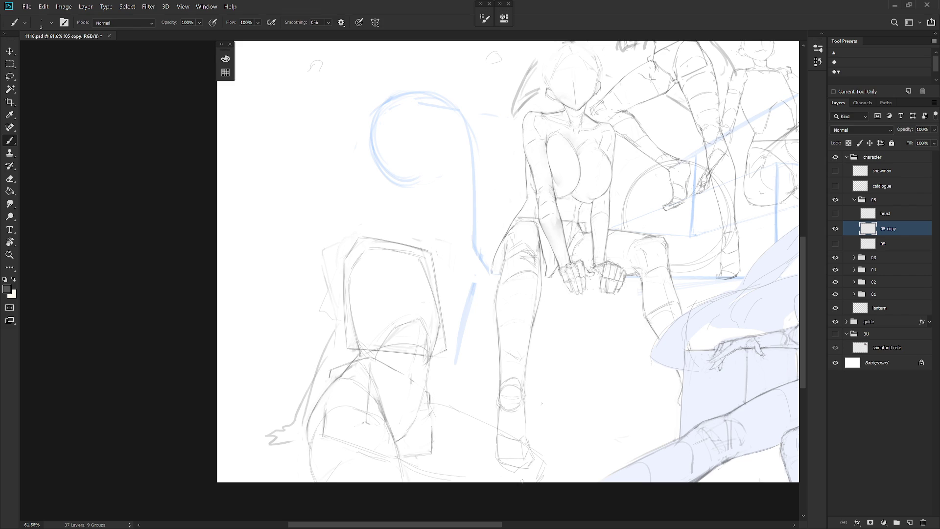
{"action": "key", "text": "ctrl+z"}
{"action": "mouse_move", "coordinate": [482, 416]}
{"action": "left_mouse_down"}
{"action": "mouse_move", "coordinate": [440, 467]}
{"action": "mouse_move", "coordinate": [449, 481]}
{"action": "left_mouse_up"}
{"action": "mouse_move", "coordinate": [499, 460]}
{"action": "left_mouse_down"}
{"action": "mouse_move", "coordinate": [443, 480]}
{"action": "mouse_move", "coordinate": [493, 464]}
{"action": "left_mouse_up"}
{"action": "key", "text": "e"}
{"action": "key", "text": "b"}
{"action": "left_click_drag", "start_coordinate": [420, 391], "coordinate": [411, 417]}
Step: Erase the marks along the box's left edge and redraw that edge
{"action": "key", "text": "e"}
{"action": "mouse_move", "coordinate": [338, 252]}
{"action": "left_mouse_down"}
{"action": "mouse_move", "coordinate": [318, 284]}
{"action": "mouse_move", "coordinate": [323, 294]}
{"action": "left_mouse_up"}
{"action": "key", "text": "b"}
{"action": "key", "text": "e"}
{"action": "key", "text": "b"}
{"action": "left_click_drag", "start_coordinate": [329, 266], "coordinate": [328, 298]}
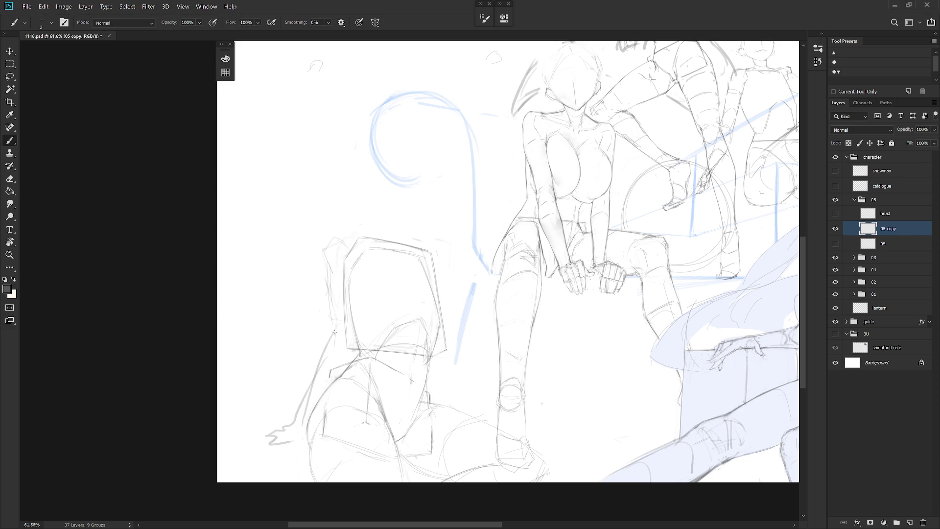
Step: Sketch curves inside the box's upper-left and down its left side, then zoom out
{"action": "key", "text": "e"}
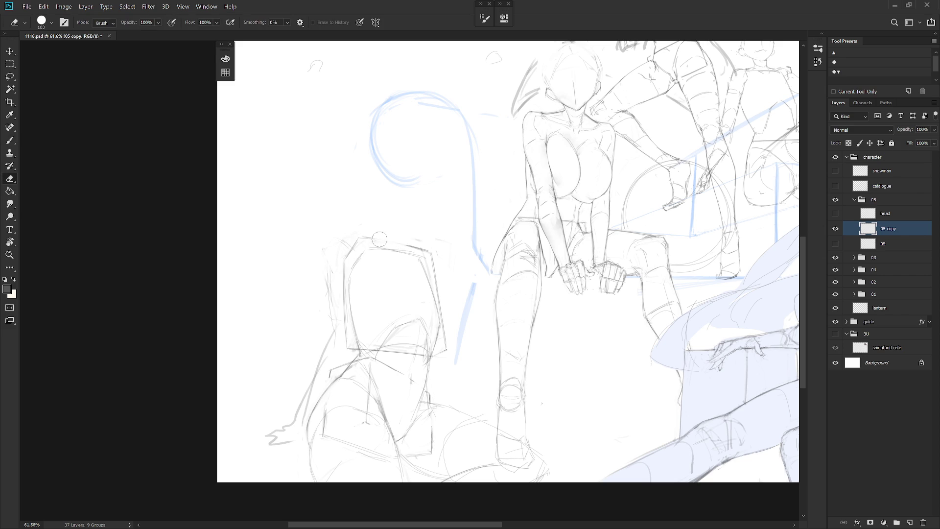
{"action": "key", "text": "b"}
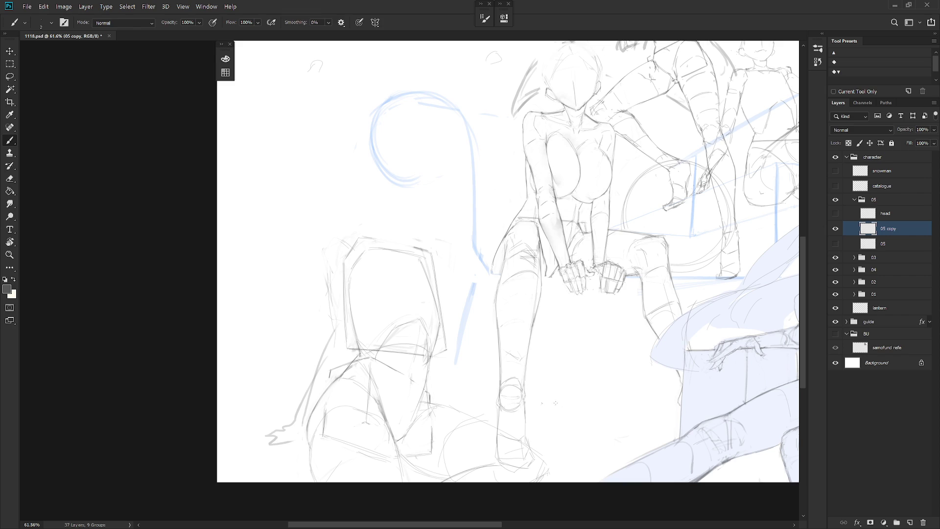
{"action": "mouse_move", "coordinate": [364, 273]}
{"action": "left_mouse_down"}
{"action": "mouse_move", "coordinate": [390, 250]}
{"action": "mouse_move", "coordinate": [458, 304]}
{"action": "mouse_move", "coordinate": [448, 314]}
{"action": "left_mouse_up"}
{"action": "left_click_drag", "start_coordinate": [360, 290], "coordinate": [391, 314]}
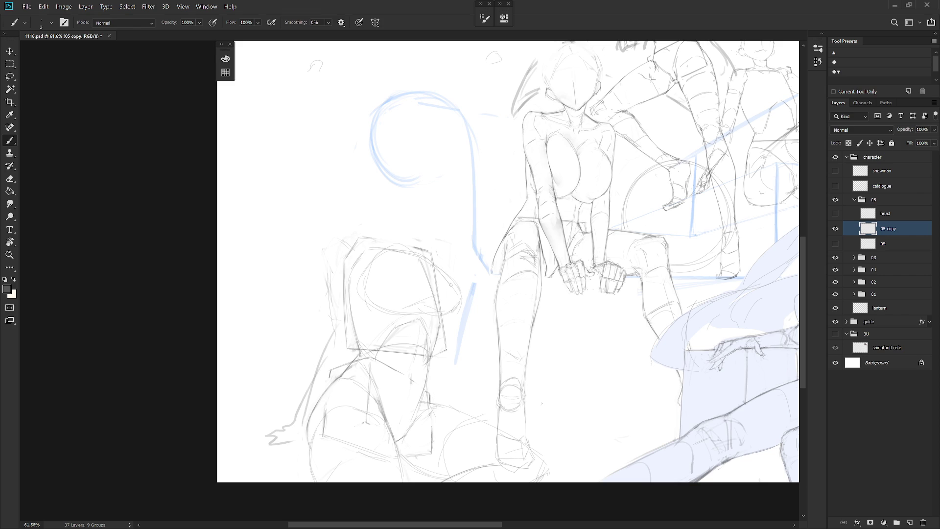
{"action": "scroll", "coordinate": [535, 334], "scroll_direction": "down", "scroll_amount": 3}
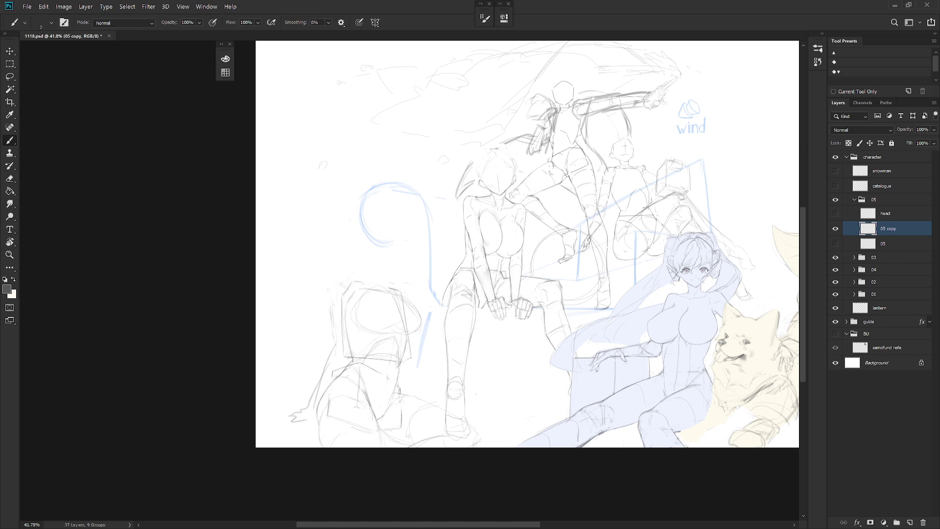
Step: Make a freehand lasso selection at the drawing's lower-left, then clear it
{"action": "key", "text": "e"}
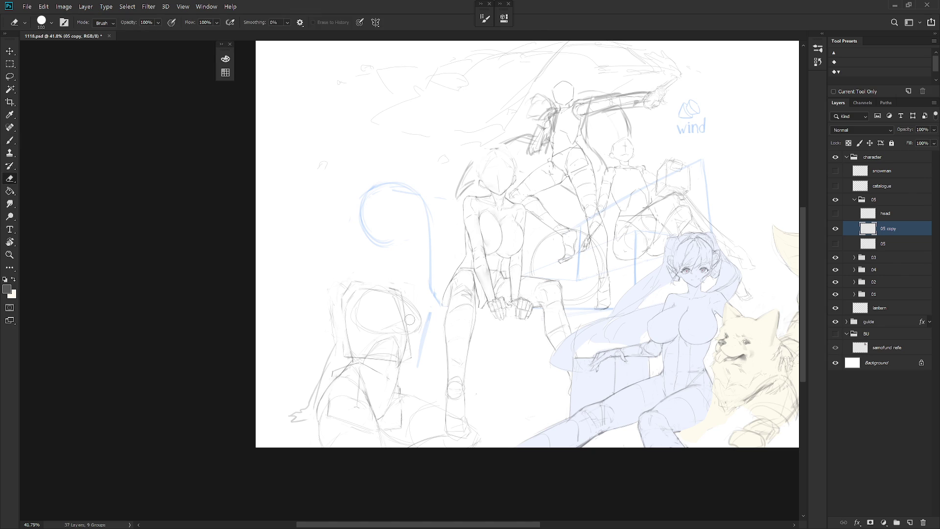
{"action": "key", "text": "b"}
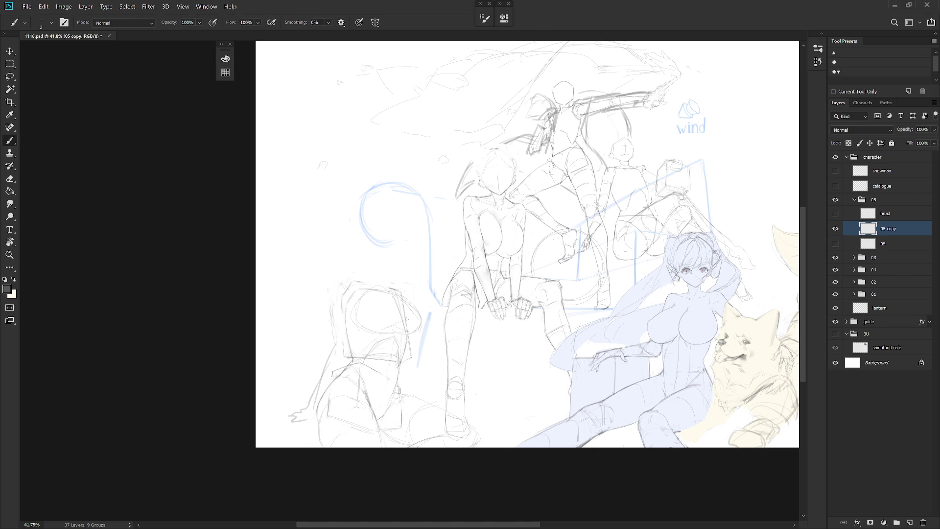
{"action": "key", "text": "l"}
{"action": "mouse_move", "coordinate": [310, 430]}
{"action": "left_mouse_down"}
{"action": "mouse_move", "coordinate": [331, 374]}
{"action": "mouse_move", "coordinate": [288, 432]}
{"action": "left_mouse_up"}
{"action": "key", "text": "ctrl+d"}
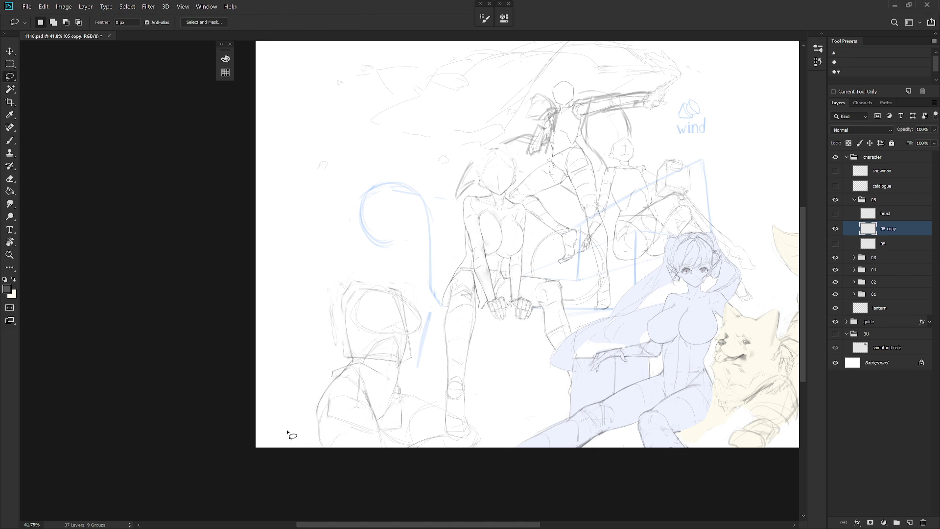
{"action": "key", "text": "b"}
Step: Zoom in on the lower-left box, alternating between the Eraser and Brush tools
{"action": "scroll", "coordinate": [352, 352], "scroll_direction": "up", "scroll_amount": 3}
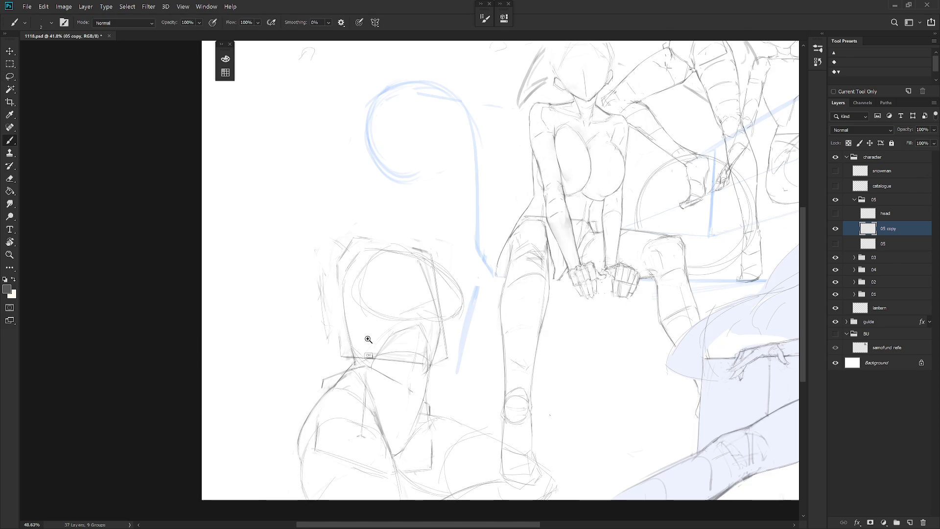
{"action": "key", "text": "e"}
{"action": "key", "text": "b"}
{"action": "key", "text": "e"}
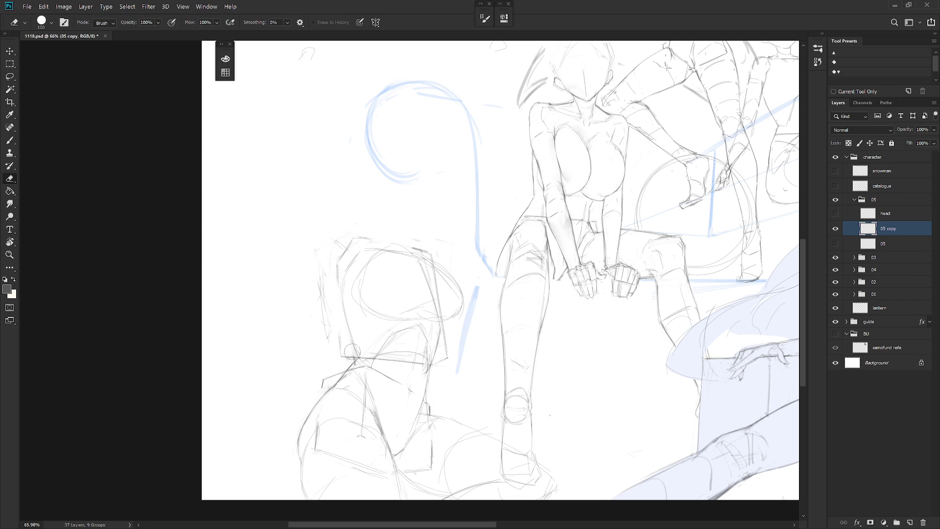
{"action": "key", "text": "b"}
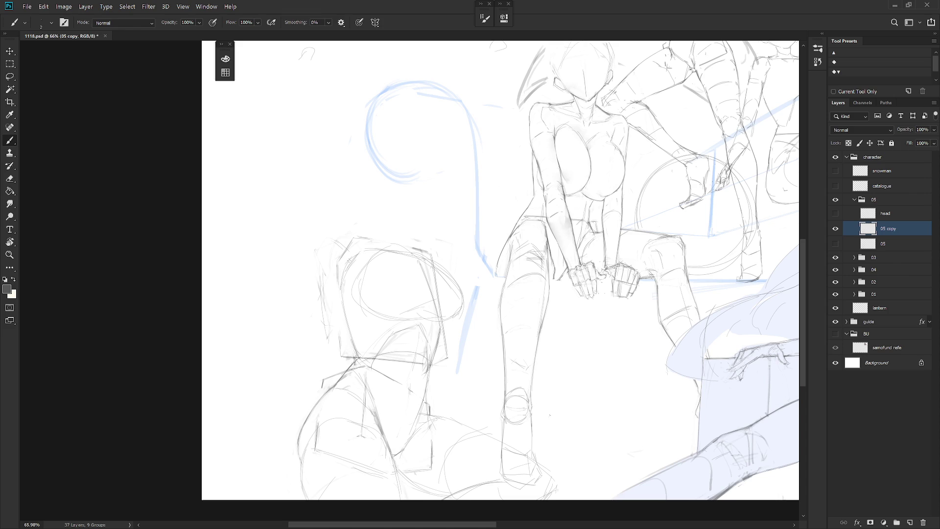
{"action": "key", "text": "e"}
{"action": "key", "text": "b"}
{"action": "key", "text": "e"}
{"action": "key", "text": "b"}
Step: Redraw the box's left edge as a thin pencil line, erasing the faint trial strokes
{"action": "left_click_drag", "start_coordinate": [352, 300], "coordinate": [348, 345]}
{"action": "key", "text": "e"}
{"action": "mouse_move", "coordinate": [343, 313]}
{"action": "left_mouse_down"}
{"action": "mouse_move", "coordinate": [356, 357]}
{"action": "mouse_move", "coordinate": [345, 306]}
{"action": "left_mouse_up"}
{"action": "key", "text": "b"}
{"action": "key", "text": "e"}
{"action": "key", "text": "b"}
{"action": "left_click_drag", "start_coordinate": [345, 307], "coordinate": [356, 344]}
Step: Clean up and redraw the box's top-left corner, erasing faint lines along its left edge
{"action": "key", "text": "e"}
{"action": "mouse_move", "coordinate": [347, 267]}
{"action": "left_mouse_down"}
{"action": "mouse_move", "coordinate": [336, 294]}
{"action": "mouse_move", "coordinate": [348, 278]}
{"action": "left_mouse_up"}
{"action": "key", "text": "b"}
{"action": "left_click_drag", "start_coordinate": [342, 235], "coordinate": [360, 259]}
{"action": "key", "text": "e"}
{"action": "left_click_drag", "start_coordinate": [324, 243], "coordinate": [323, 343]}
{"action": "key", "text": "b"}
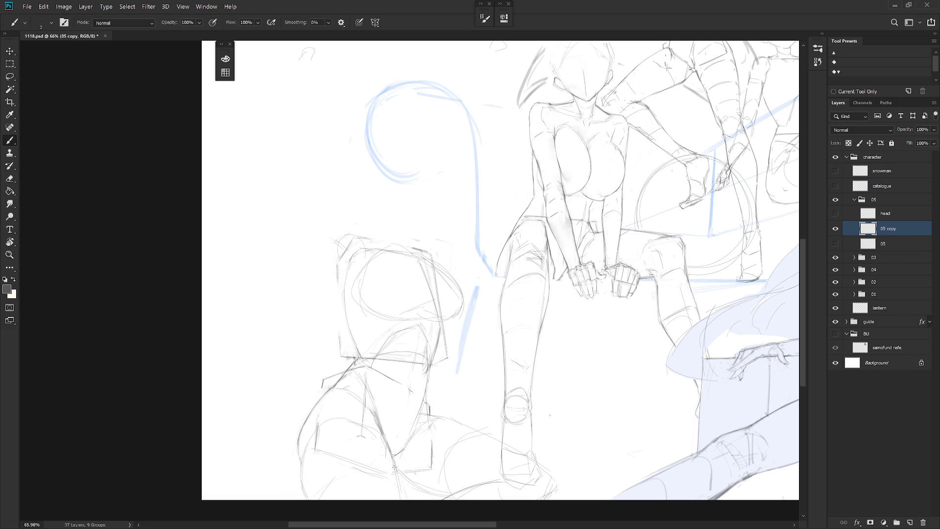
Step: Erase faint strokes along the box's bottom and add a short line near it
{"action": "key", "text": "e"}
{"action": "left_click_drag", "start_coordinate": [399, 472], "coordinate": [411, 487]}
{"action": "key", "text": "b"}
{"action": "key", "text": "e"}
{"action": "key", "text": "b"}
{"action": "key", "text": "e"}
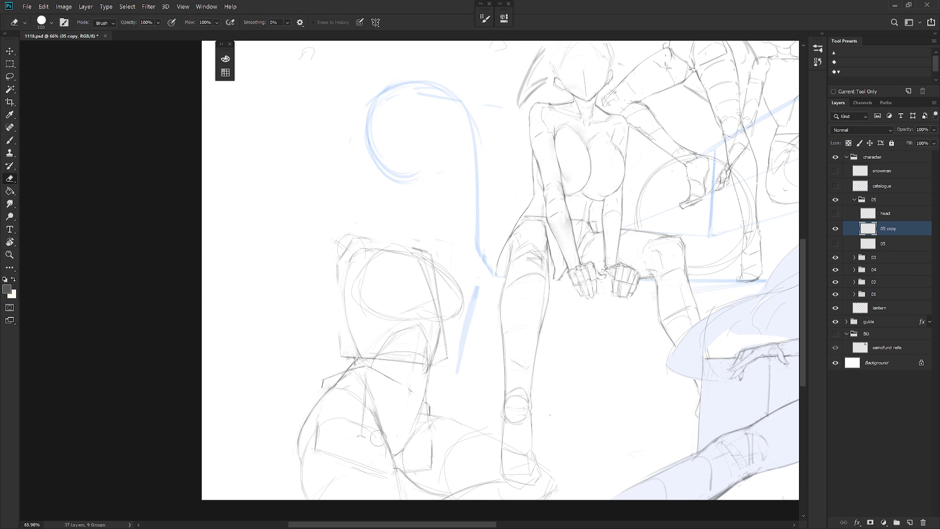
{"action": "key", "text": "b"}
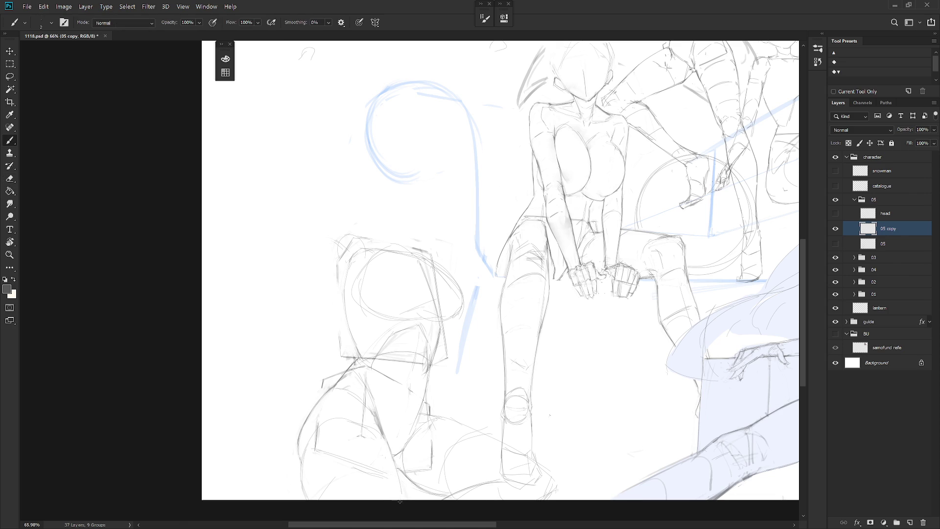
{"action": "left_click_drag", "start_coordinate": [357, 468], "coordinate": [377, 469]}
Step: Erase stray lines on the lower-left figure's leg
{"action": "key", "text": "e"}
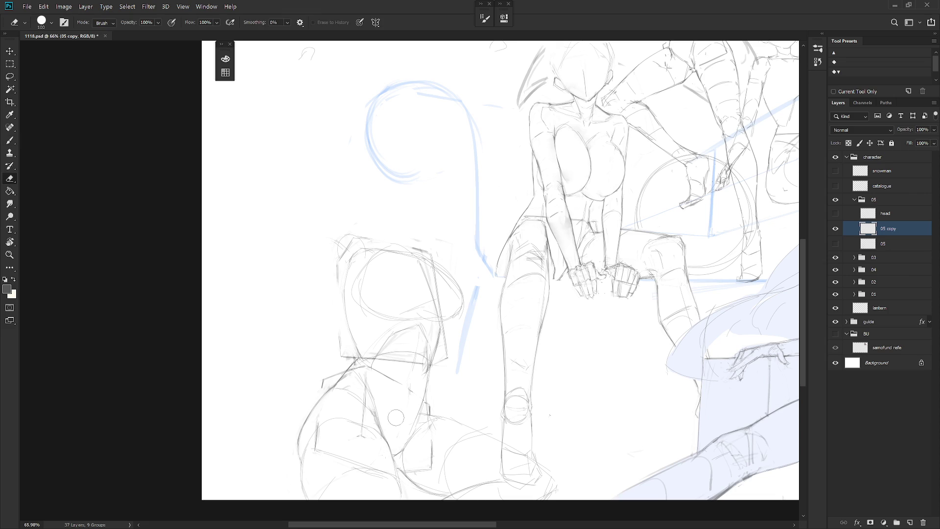
{"action": "key", "text": "b"}
{"action": "key", "text": "e"}
{"action": "left_click_drag", "start_coordinate": [374, 437], "coordinate": [399, 447]}
{"action": "key", "text": "b"}
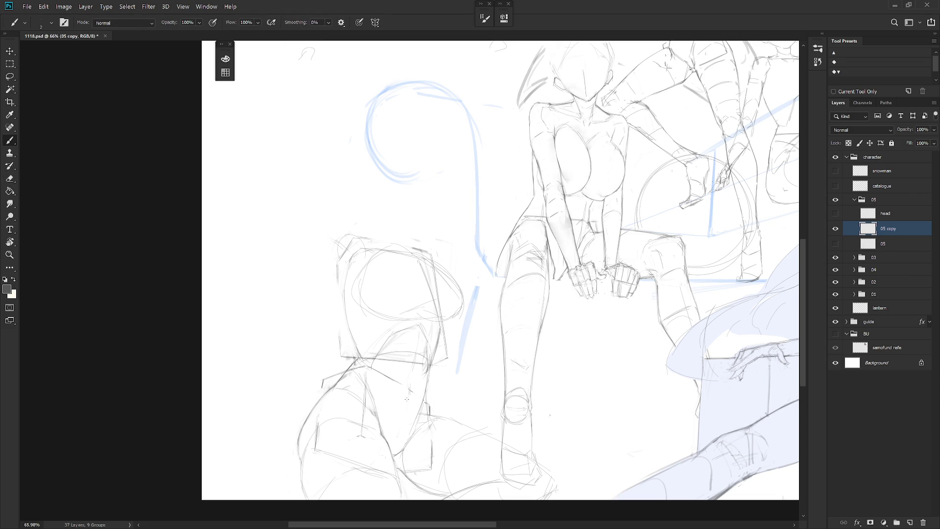
Step: Erase the remaining stray strokes below the box
{"action": "key", "text": "e"}
{"action": "left_click_drag", "start_coordinate": [411, 370], "coordinate": [399, 387]}
{"action": "key", "text": "b"}
{"action": "key", "text": "e"}
{"action": "left_click_drag", "start_coordinate": [411, 367], "coordinate": [405, 385]}
{"action": "key", "text": "b"}
{"action": "key", "text": "e"}
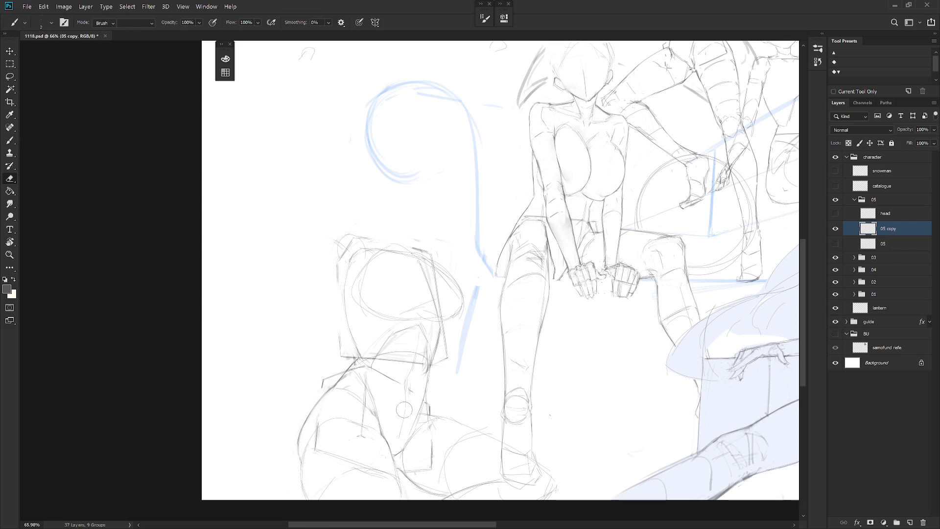
{"action": "key", "text": "b"}
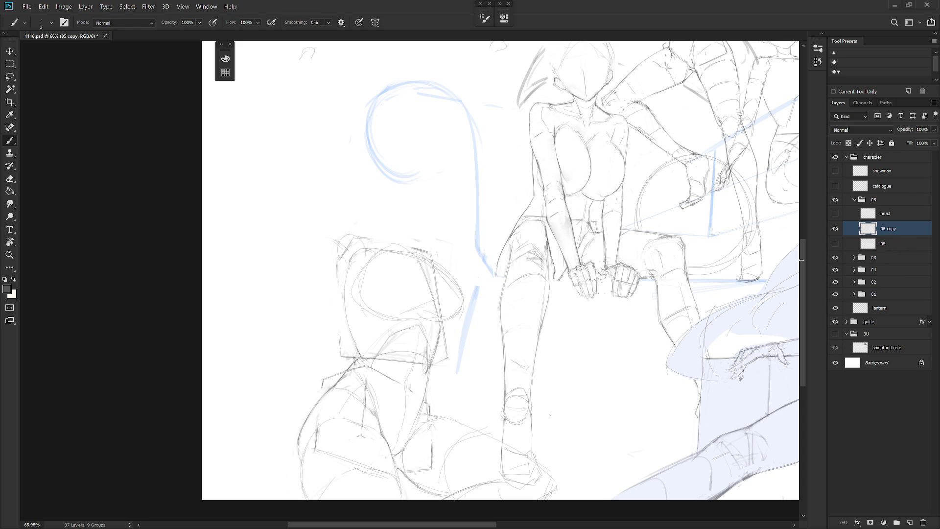
Step: Zoom in and erase a stray line along the right edge of the left figure's head box
{"action": "scroll", "coordinate": [520, 408], "scroll_direction": "down", "scroll_amount": 3}
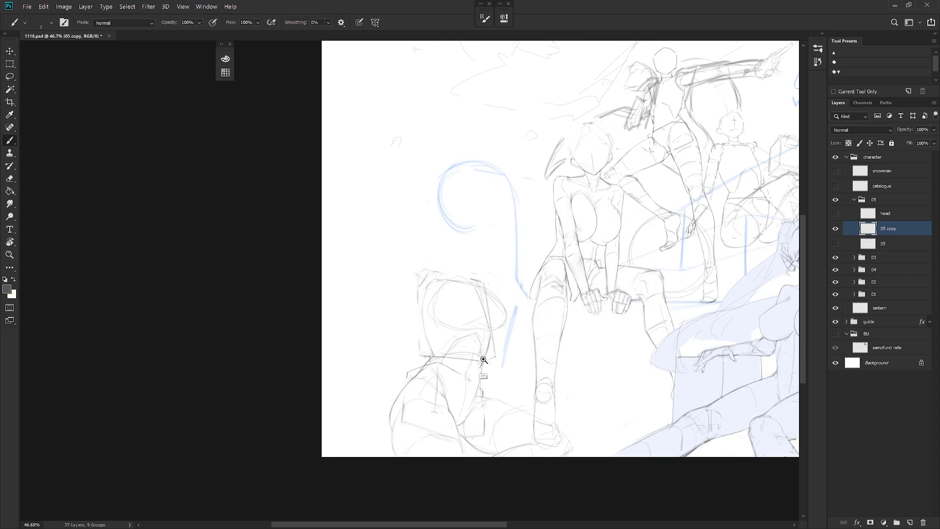
{"action": "scroll", "coordinate": [483, 367], "scroll_direction": "up", "scroll_amount": 2}
{"action": "key", "text": "e"}
{"action": "key", "text": "b"}
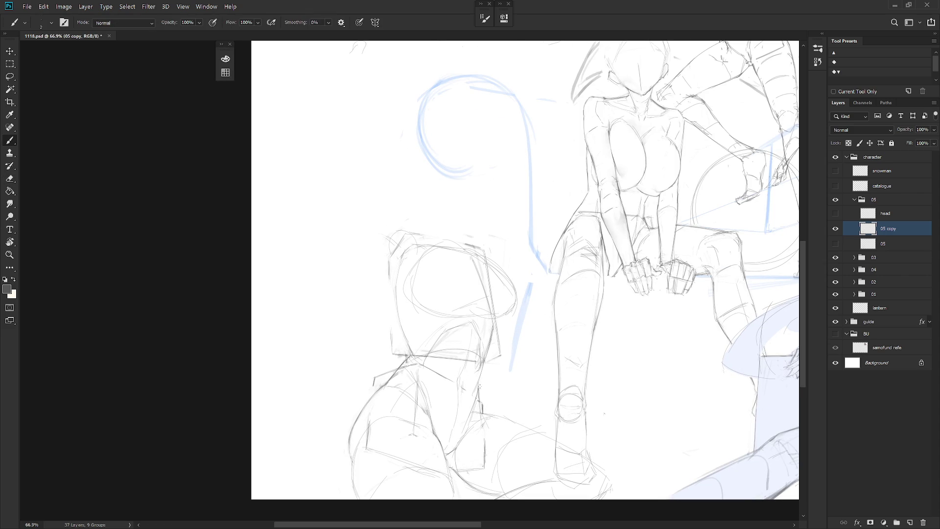
{"action": "key", "text": "e"}
{"action": "left_click_drag", "start_coordinate": [491, 319], "coordinate": [492, 350]}
{"action": "key", "text": "b"}
Step: Erase the remaining stray strokes by the head box's right edge, then zoom back out
{"action": "key", "text": "e"}
{"action": "left_click_drag", "start_coordinate": [486, 350], "coordinate": [491, 324]}
{"action": "key", "text": "b"}
{"action": "key", "text": "e"}
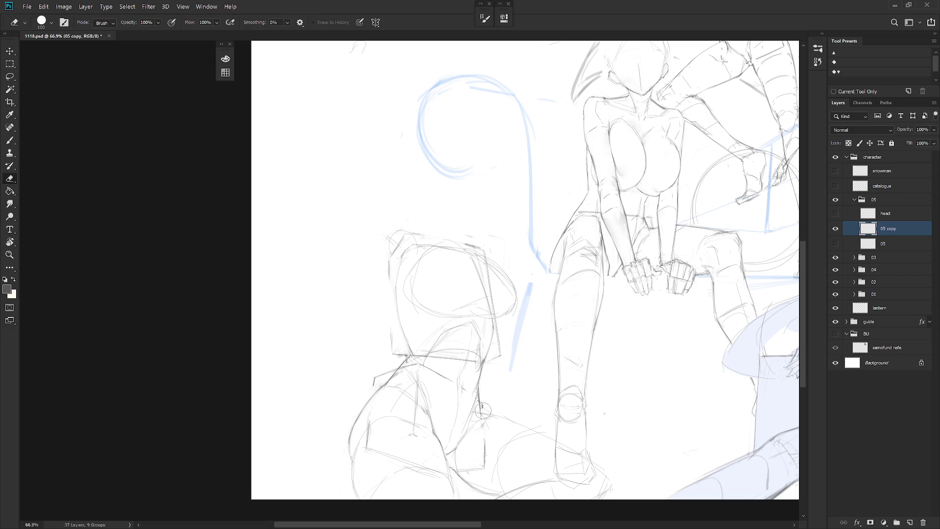
{"action": "key", "text": "b"}
{"action": "key", "text": "e"}
{"action": "key", "text": "b"}
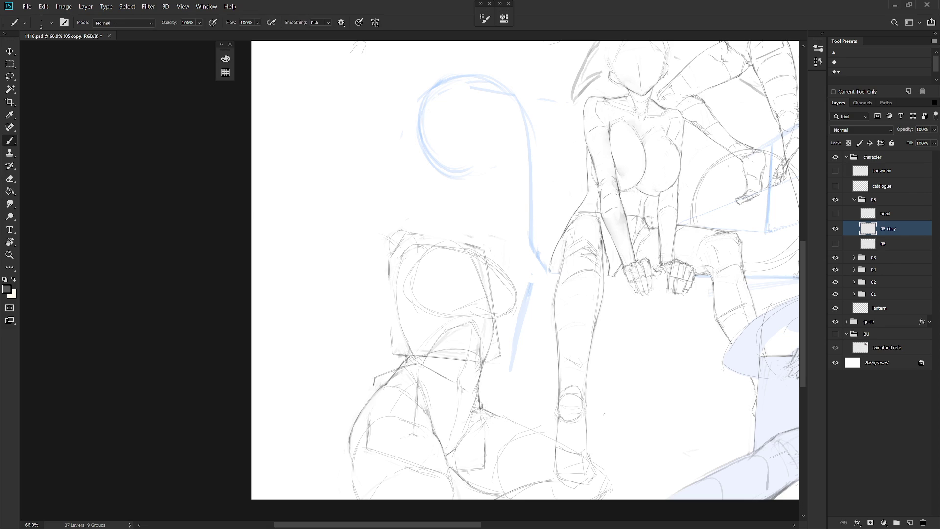
{"action": "key", "text": "e"}
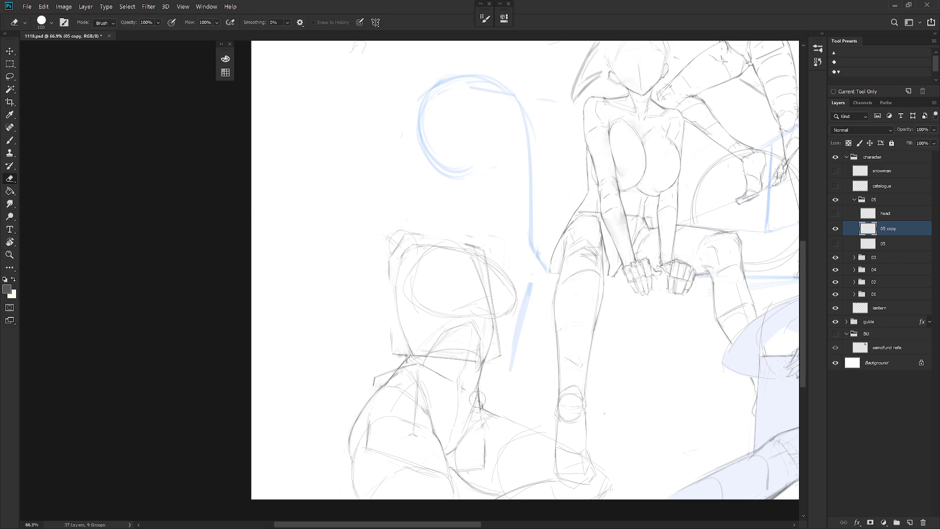
{"action": "key", "text": "b"}
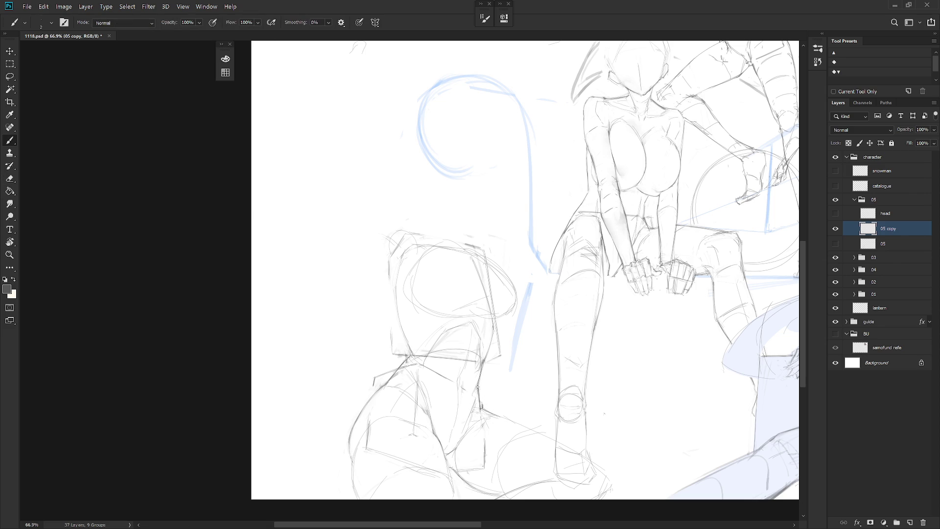
{"action": "scroll", "coordinate": [534, 367], "scroll_direction": "down", "scroll_amount": 3}
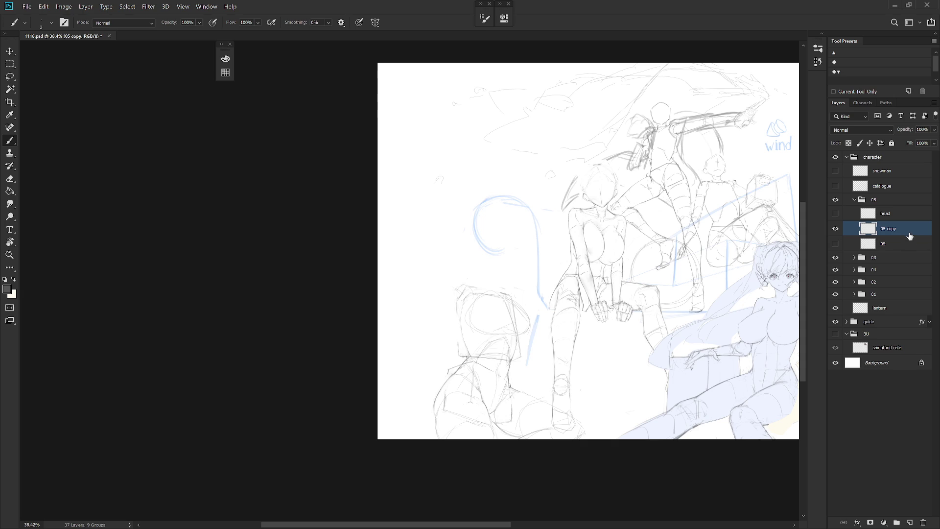
Step: Mirror the canvas horizontally and zoom in on the crouching left figure
{"action": "key", "text": "h"}
{"action": "mouse_move", "coordinate": [608, 413]}
{"action": "left_mouse_down"}
{"action": "mouse_move", "coordinate": [460, 382]}
{"action": "mouse_move", "coordinate": [413, 455]}
{"action": "left_mouse_up"}
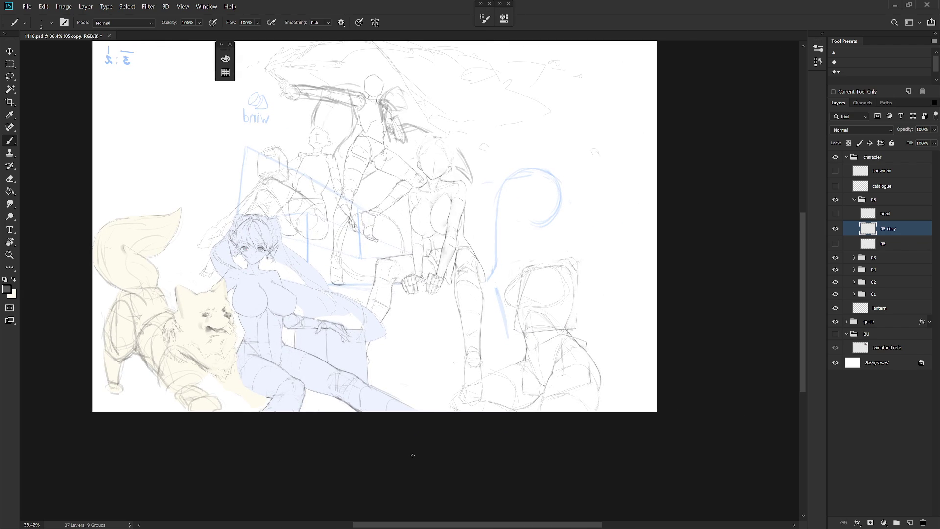
{"action": "scroll", "coordinate": [547, 371], "scroll_direction": "up", "scroll_amount": 3}
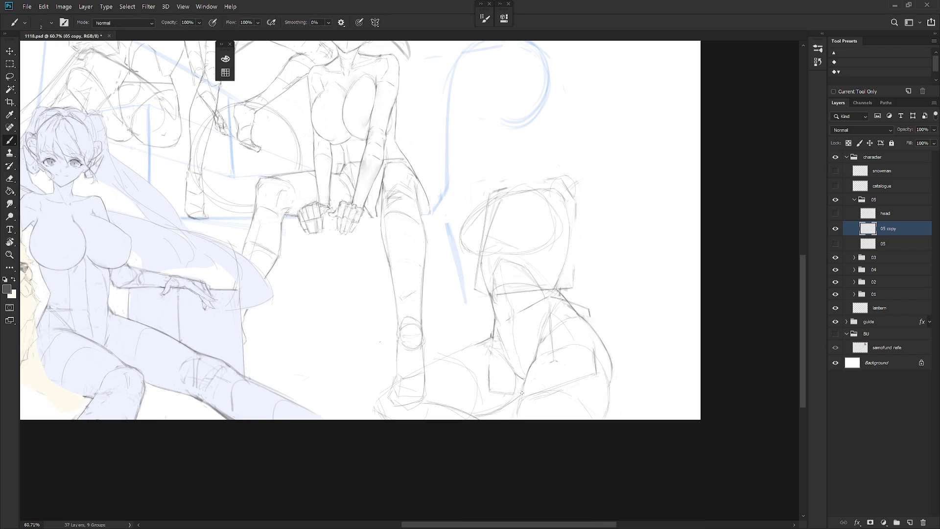
{"action": "key", "text": "e"}
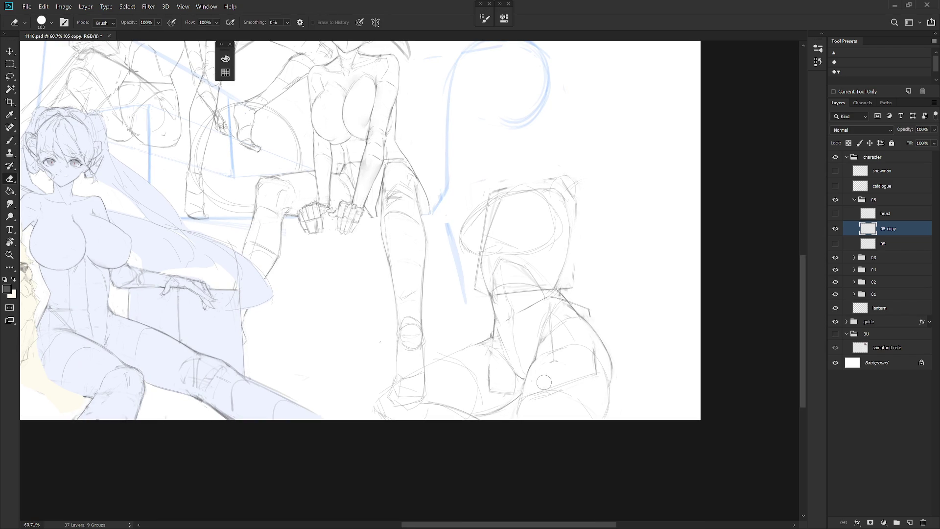
{"action": "key", "text": "b"}
{"action": "key", "text": "e"}
{"action": "key", "text": "b"}
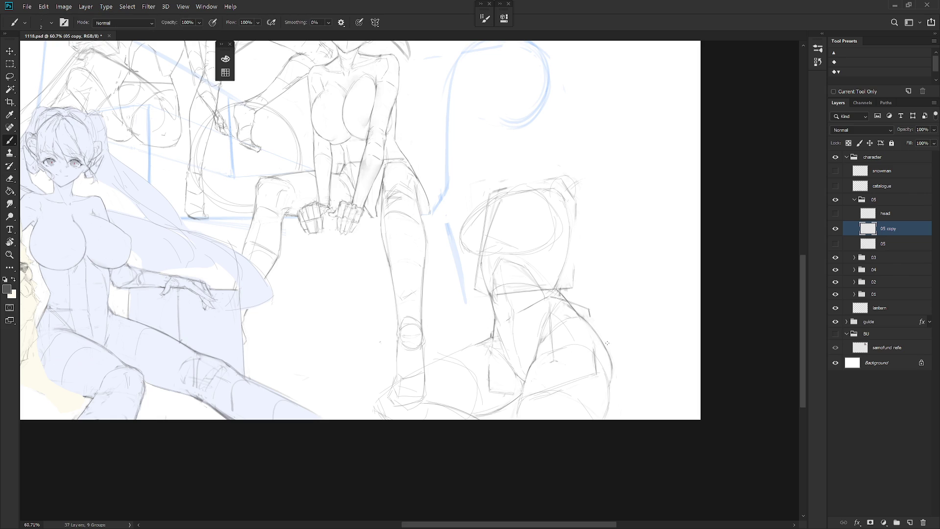
{"action": "key", "text": "e"}
{"action": "key", "text": "b"}
Step: Add a short stroke to the crouching figure's leg, then zoom out and unflip the canvas
{"action": "left_click_drag", "start_coordinate": [608, 379], "coordinate": [595, 419]}
{"action": "key", "text": "e"}
{"action": "key", "text": "b"}
{"action": "key", "text": "e"}
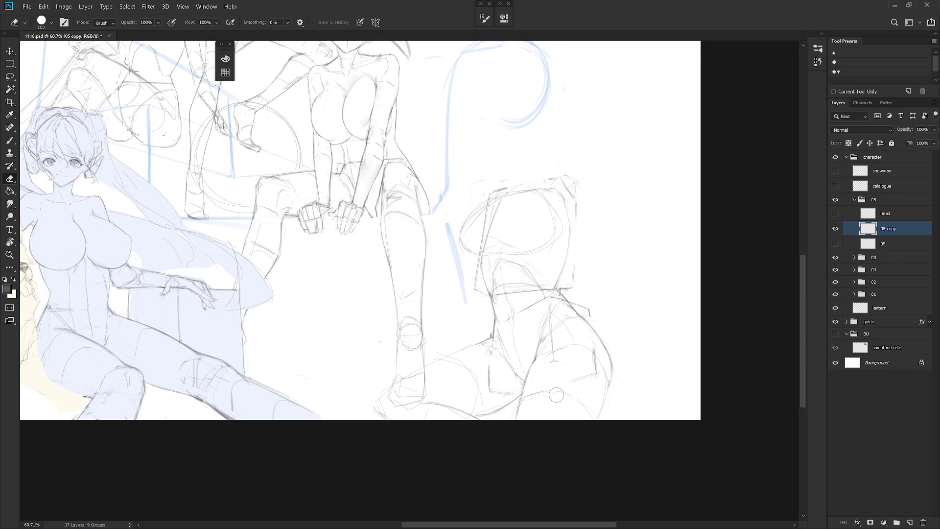
{"action": "key", "text": "b"}
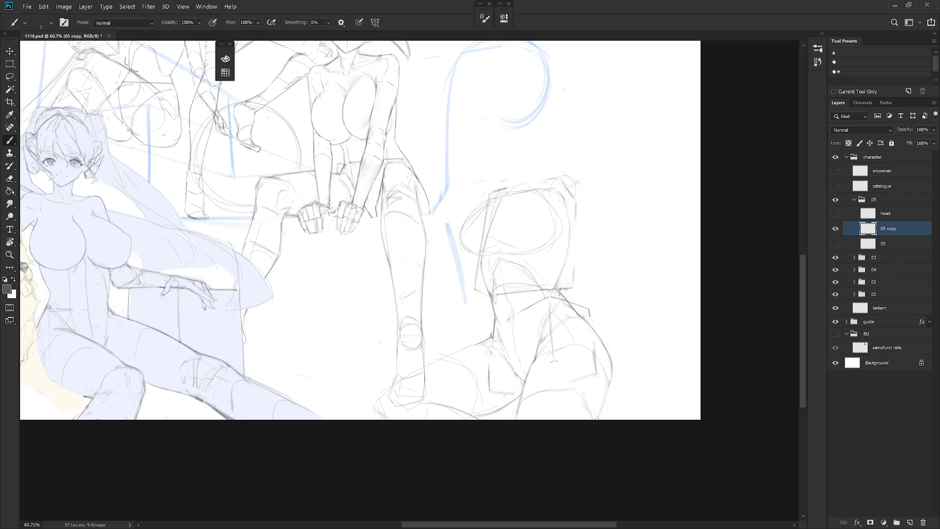
{"action": "scroll", "coordinate": [595, 418], "scroll_direction": "left", "scroll_amount": 2}
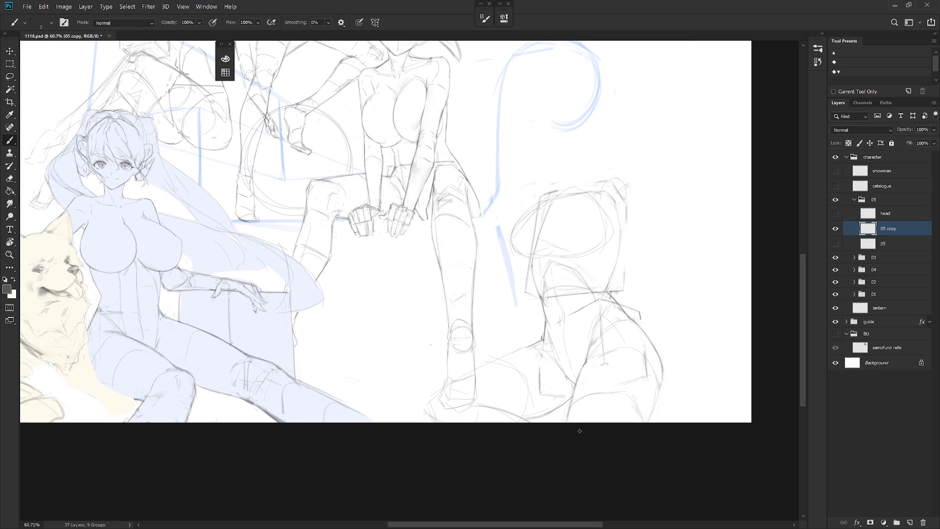
{"action": "scroll", "coordinate": [604, 408], "scroll_direction": "down", "scroll_amount": 3}
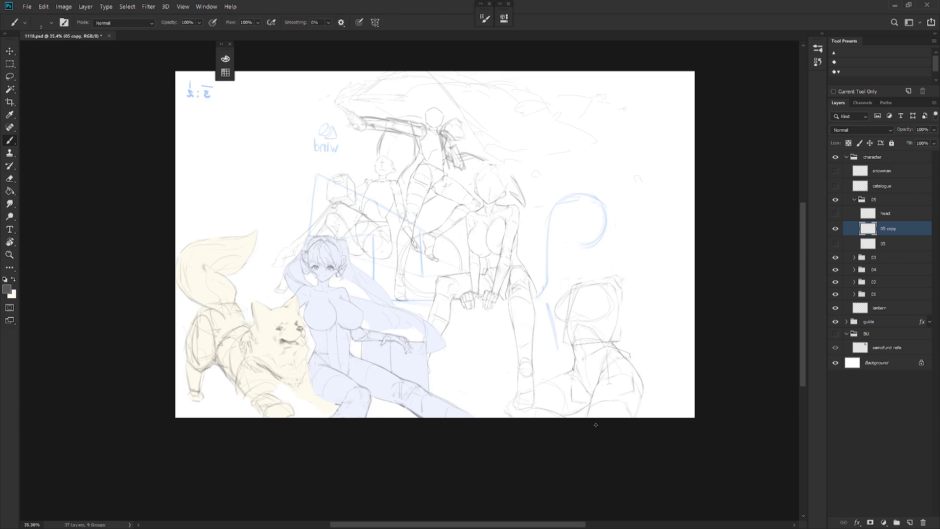
{"action": "key", "text": "ctrl+shift+h"}
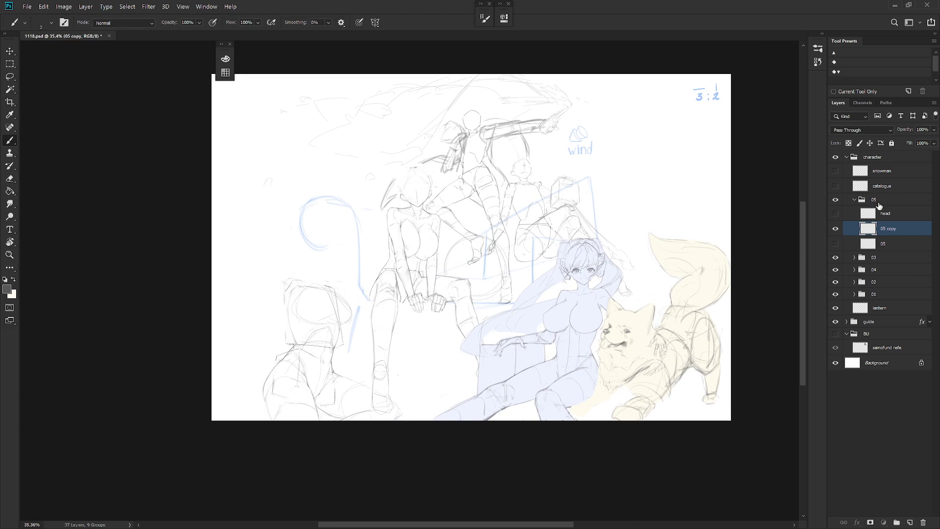
{"action": "left_click", "coordinate": [876, 201]}
{"action": "key", "text": "v"}
{"action": "mouse_move", "coordinate": [534, 425]}
{"action": "left_mouse_down"}
{"action": "mouse_move", "coordinate": [508, 425]}
{"action": "mouse_move", "coordinate": [519, 425]}
{"action": "left_mouse_up"}
{"action": "key", "text": "b"}
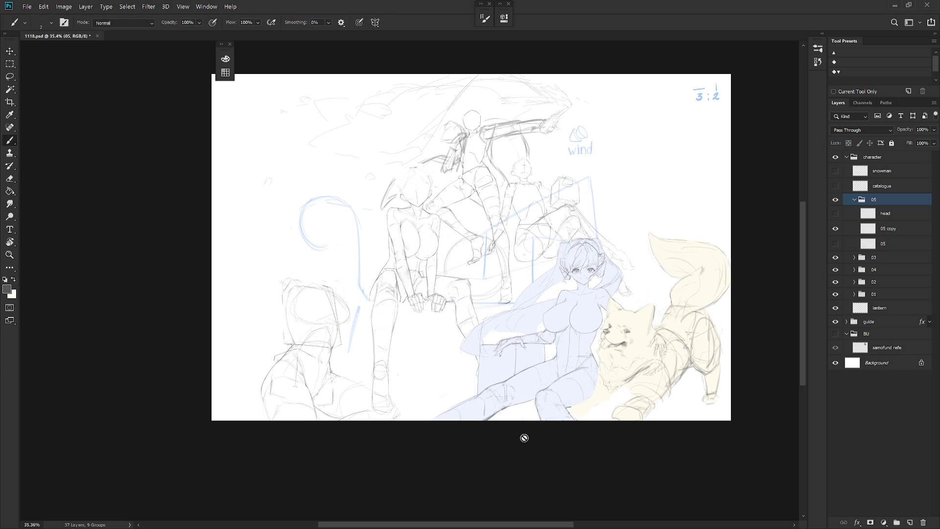
{"action": "scroll", "coordinate": [503, 363], "scroll_direction": "up", "scroll_amount": 3}
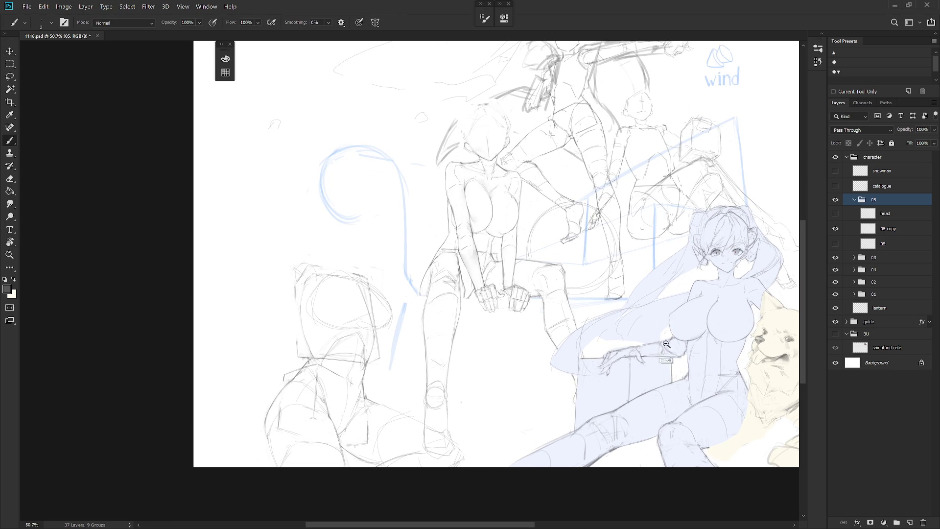
{"action": "scroll", "coordinate": [499, 357], "scroll_direction": "down", "scroll_amount": 4}
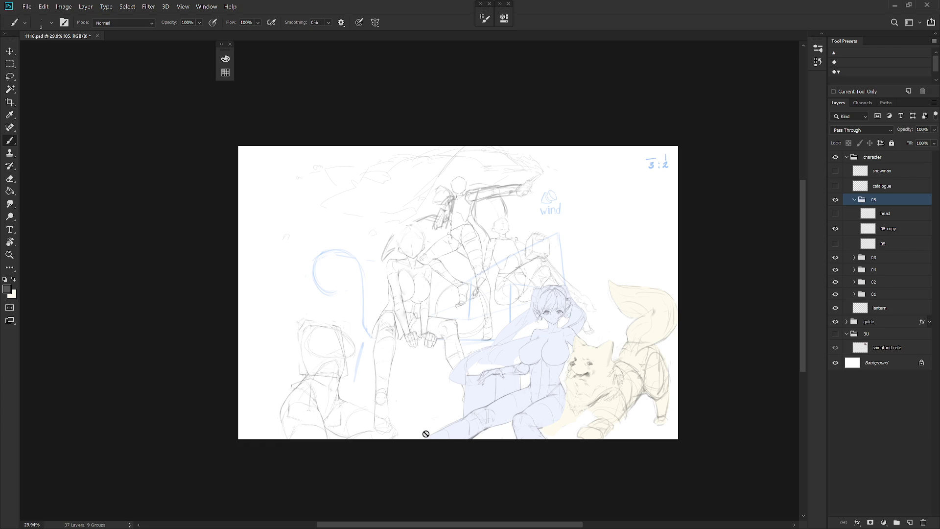
{"action": "scroll", "coordinate": [378, 386], "scroll_direction": "up", "scroll_amount": 2}
{"action": "left_click", "coordinate": [835, 213]}
{"action": "left_click", "coordinate": [835, 214]}
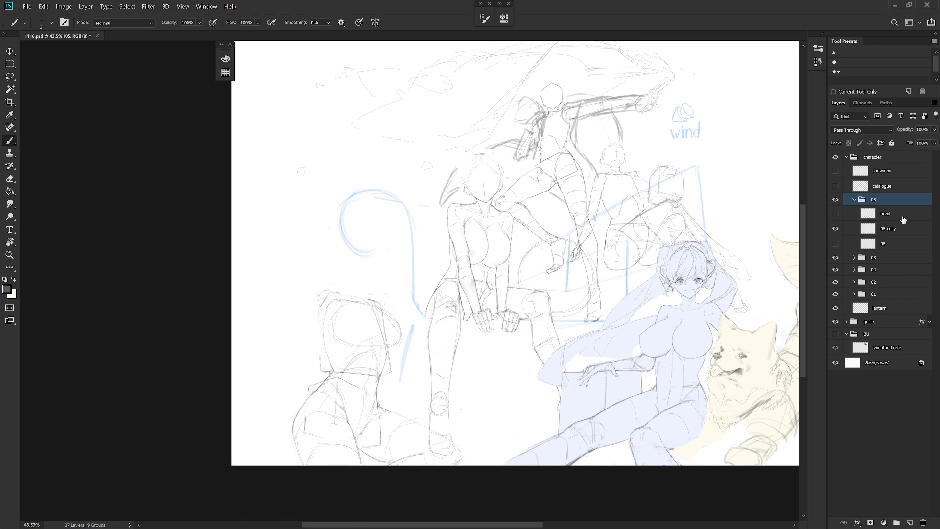
{"action": "left_click", "coordinate": [895, 230]}
{"action": "key", "text": "l"}
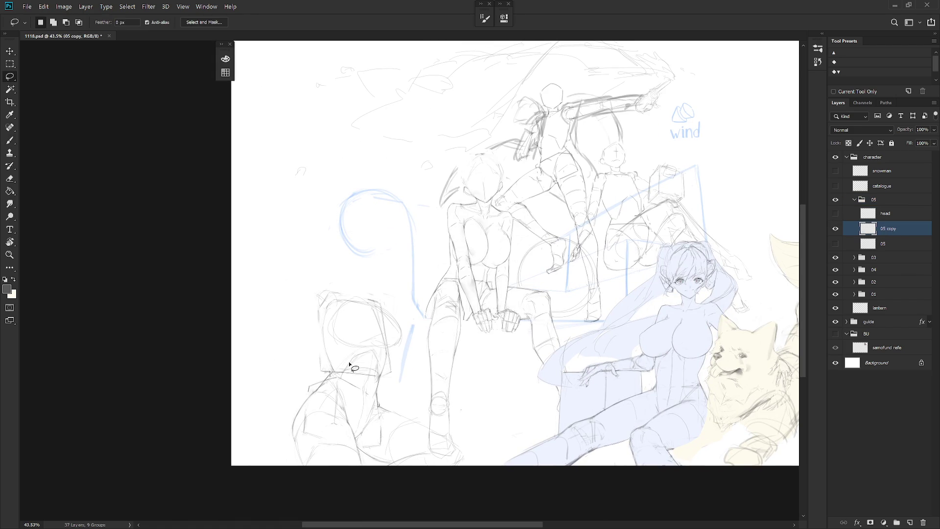
Step: Lasso the old head on 05 copy and scale it up to about 107%
{"action": "left_click_drag", "start_coordinate": [322, 376], "coordinate": [373, 379]}
{"action": "mouse_move", "coordinate": [377, 377]}
{"action": "left_mouse_down"}
{"action": "mouse_move", "coordinate": [380, 386]}
{"action": "mouse_move", "coordinate": [421, 338]}
{"action": "mouse_move", "coordinate": [308, 304]}
{"action": "mouse_move", "coordinate": [321, 372]}
{"action": "left_mouse_up"}
{"action": "key", "text": "ctrl+t"}
{"action": "left_click", "coordinate": [379, 377], "text": "alt"}
{"action": "left_click_drag", "start_coordinate": [301, 265], "coordinate": [296, 257]}
{"action": "key", "text": "Return"}
{"action": "key", "text": "ctrl+d"}
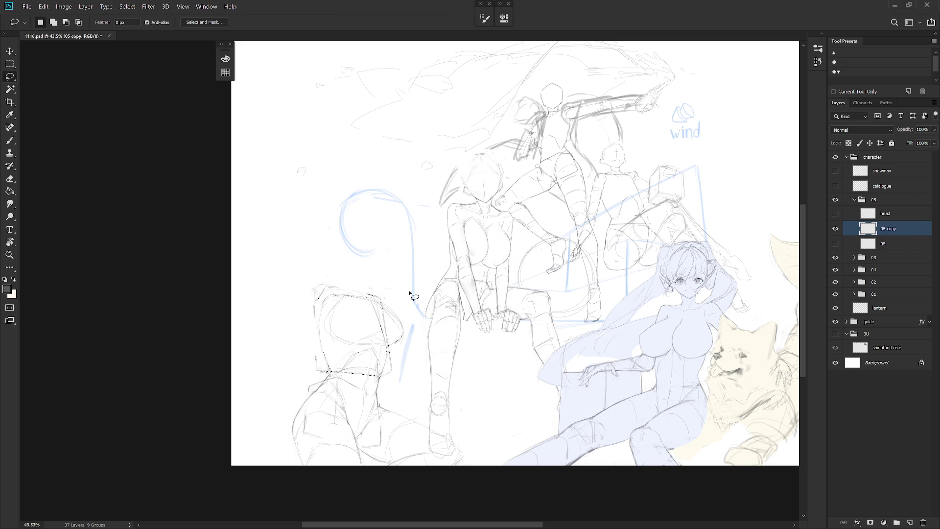
{"action": "key", "text": "e"}
{"action": "key", "text": "b"}
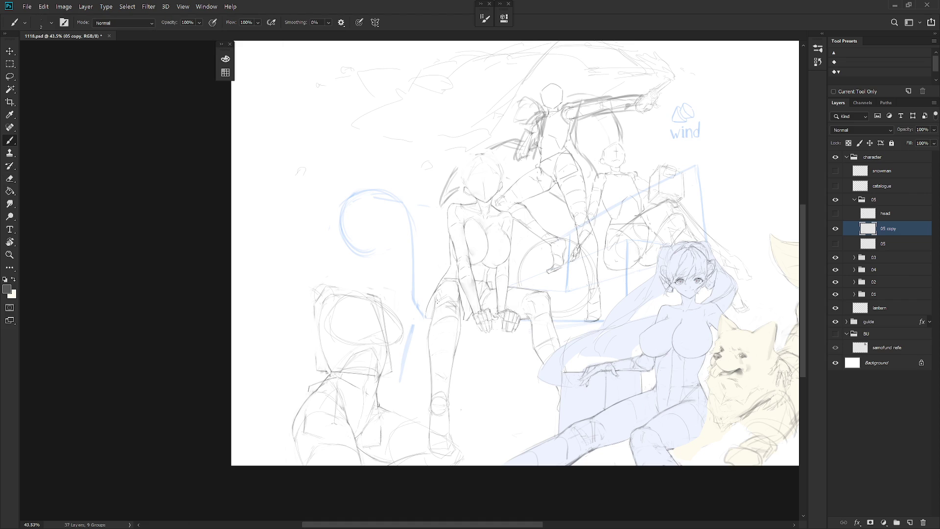
Step: Show the head layer and move the new head sketch up onto the left figure's shoulders
{"action": "left_click", "coordinate": [835, 213]}
{"action": "left_click", "coordinate": [884, 213]}
{"action": "key", "text": "v"}
{"action": "left_click_drag", "start_coordinate": [425, 304], "coordinate": [435, 291]}
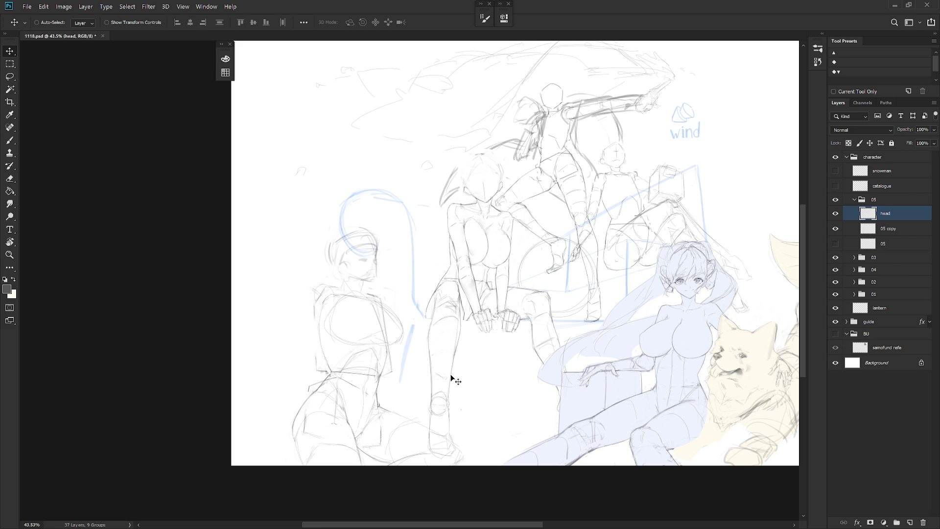
Step: Zoom in on the left figure and sketch over its torso outline on 05 copy with a size-2 brush
{"action": "key", "text": "b"}
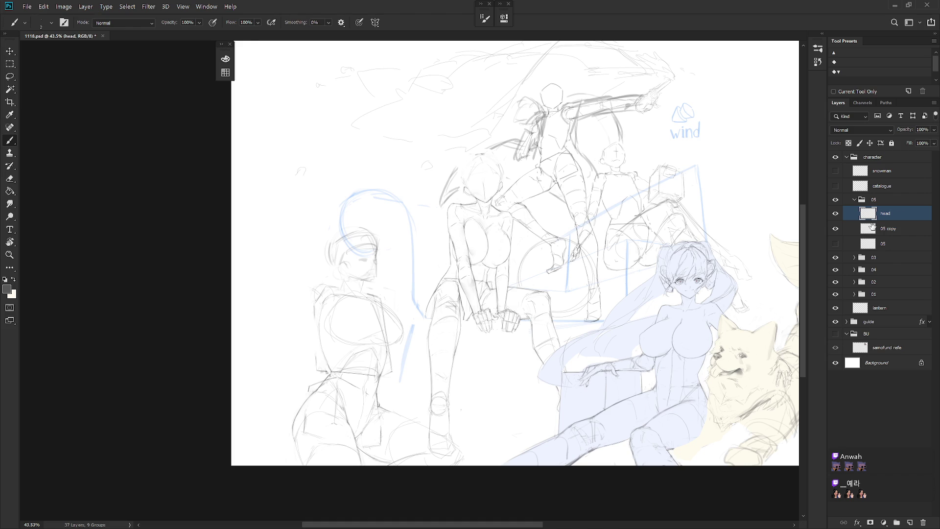
{"action": "scroll", "coordinate": [462, 327], "scroll_direction": "up", "scroll_amount": 3}
{"action": "mouse_move", "coordinate": [462, 327]}
{"action": "left_mouse_down"}
{"action": "mouse_move", "coordinate": [467, 353]}
{"action": "mouse_move", "coordinate": [486, 363]}
{"action": "left_mouse_up"}
{"action": "key", "text": "e"}
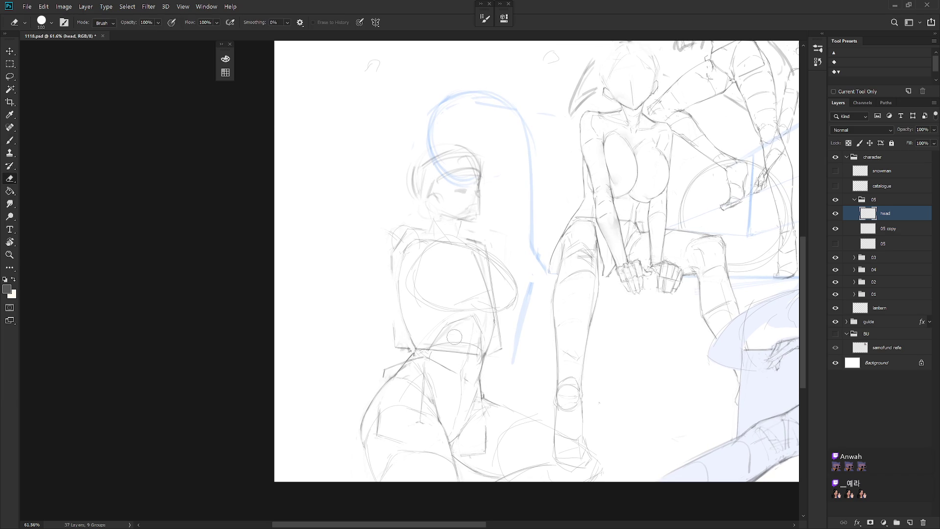
{"action": "left_click", "coordinate": [904, 231]}
{"action": "key", "text": "b"}
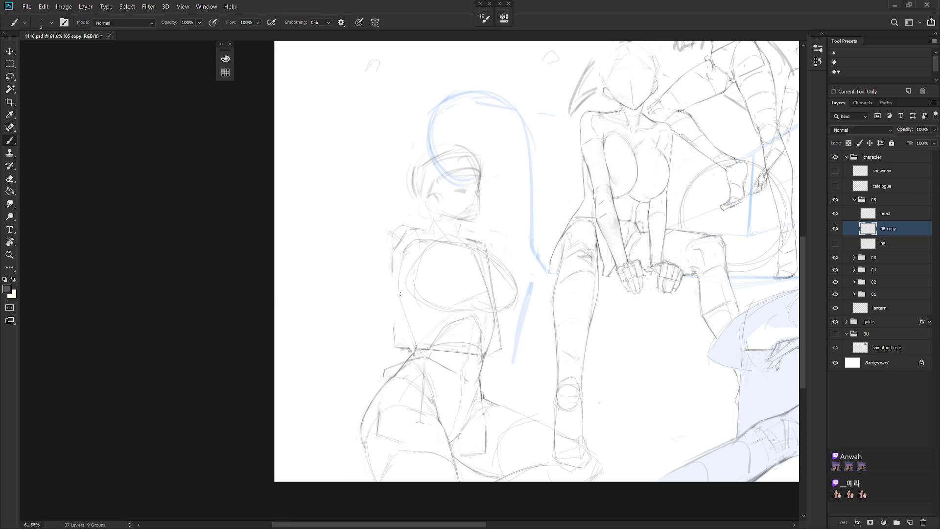
{"action": "mouse_move", "coordinate": [400, 292]}
{"action": "left_mouse_down"}
{"action": "mouse_move", "coordinate": [412, 334]}
{"action": "mouse_move", "coordinate": [405, 324]}
{"action": "mouse_move", "coordinate": [425, 344]}
{"action": "left_mouse_up"}
Step: Sketch the side of the face and jaw on the left figure's head, lightening the chin strokes
{"action": "mouse_move", "coordinate": [504, 212]}
{"action": "left_mouse_down"}
{"action": "mouse_move", "coordinate": [493, 259]}
{"action": "mouse_move", "coordinate": [491, 218]}
{"action": "mouse_move", "coordinate": [391, 250]}
{"action": "mouse_move", "coordinate": [438, 267]}
{"action": "left_mouse_up"}
{"action": "key", "text": "alt+bracketright"}
{"action": "key", "text": "l"}
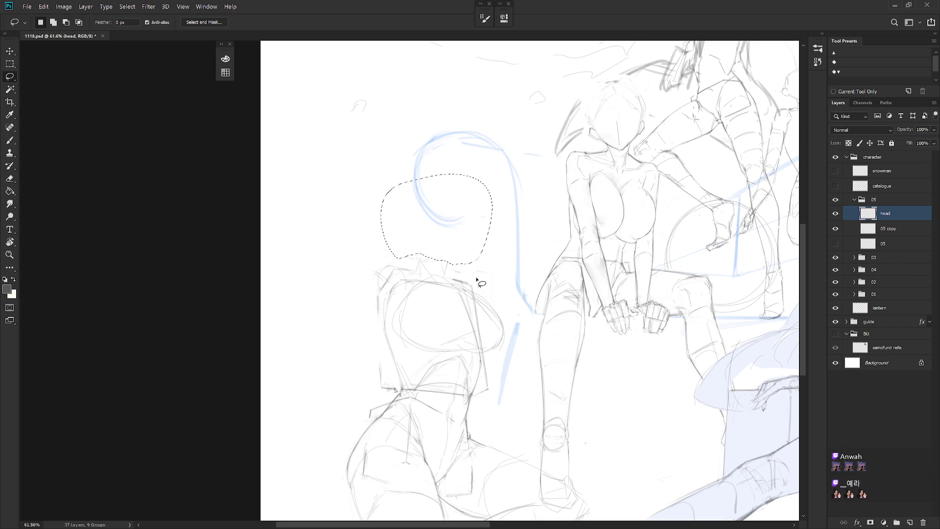
{"action": "key", "text": "ctrl+d"}
{"action": "key", "text": "b"}
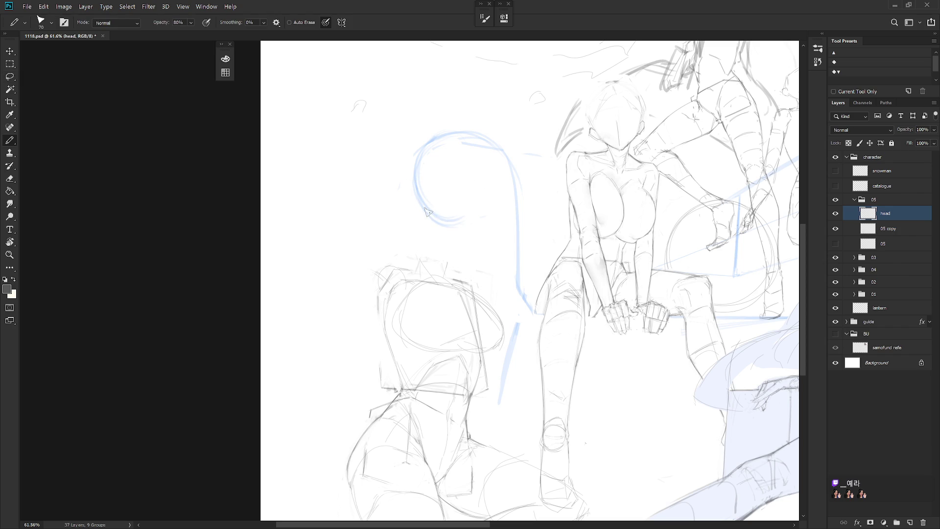
{"action": "mouse_move", "coordinate": [408, 214]}
{"action": "left_mouse_down"}
{"action": "mouse_move", "coordinate": [431, 202]}
{"action": "mouse_move", "coordinate": [456, 212]}
{"action": "mouse_move", "coordinate": [466, 223]}
{"action": "mouse_move", "coordinate": [455, 252]}
{"action": "left_mouse_up"}
{"action": "mouse_move", "coordinate": [406, 232]}
{"action": "left_mouse_down"}
{"action": "mouse_move", "coordinate": [429, 259]}
{"action": "mouse_move", "coordinate": [458, 245]}
{"action": "left_mouse_up"}
{"action": "key", "text": "e"}
{"action": "left_click_drag", "start_coordinate": [424, 268], "coordinate": [448, 264]}
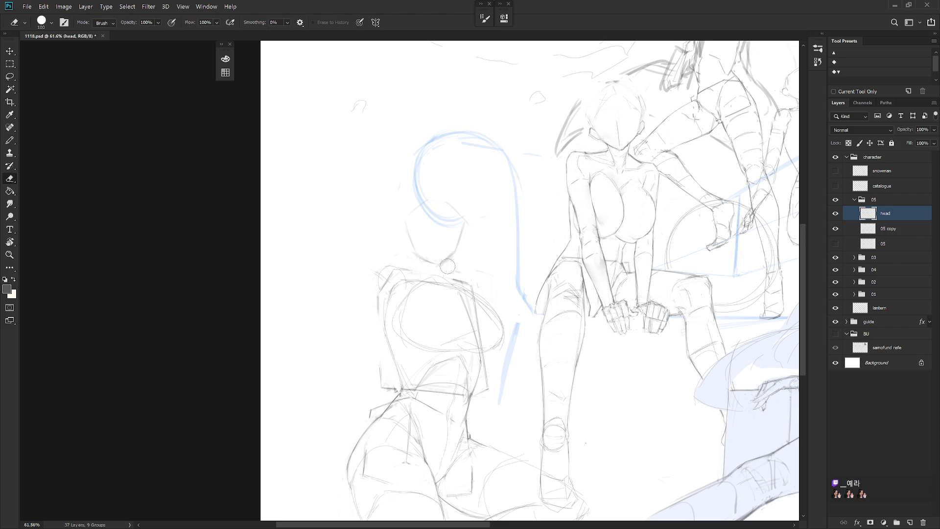
Step: Draw a small wavy mouth on the left figure's face
{"action": "key", "text": "b"}
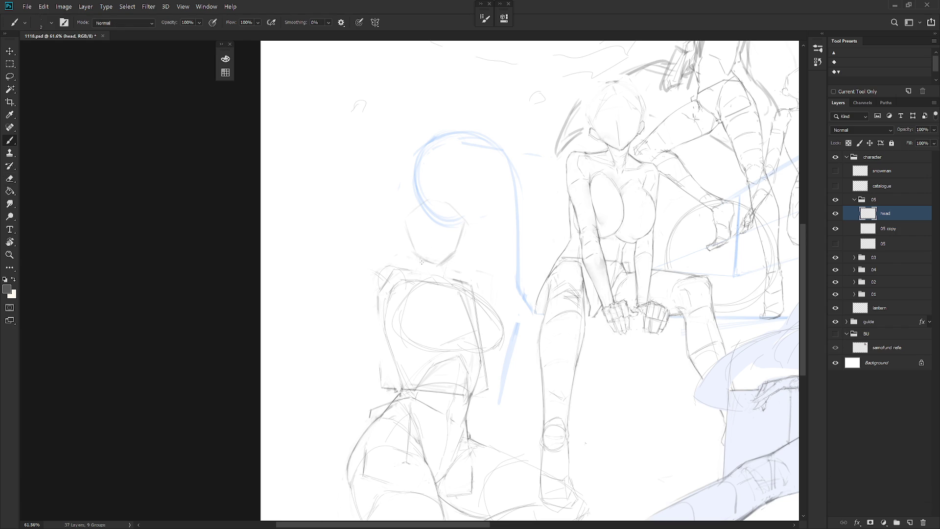
{"action": "key", "text": "shift+b"}
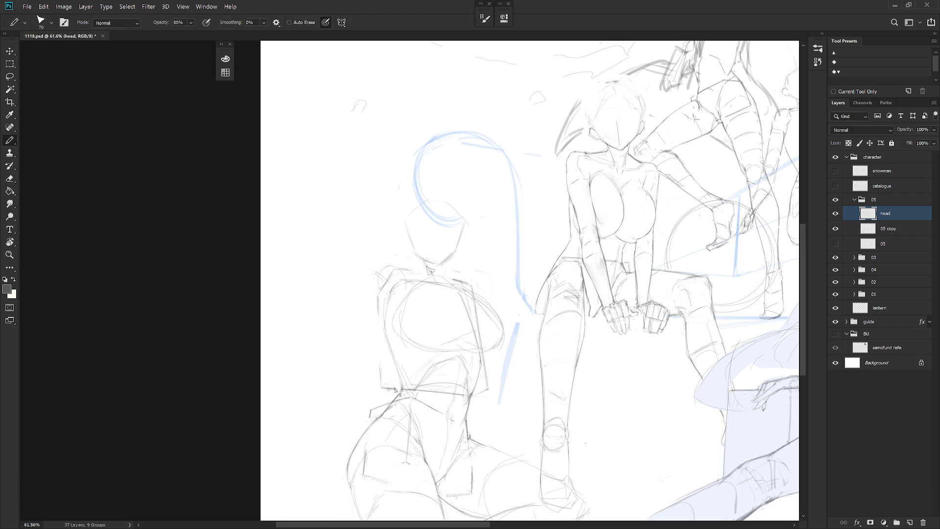
{"action": "key", "text": "shift+b"}
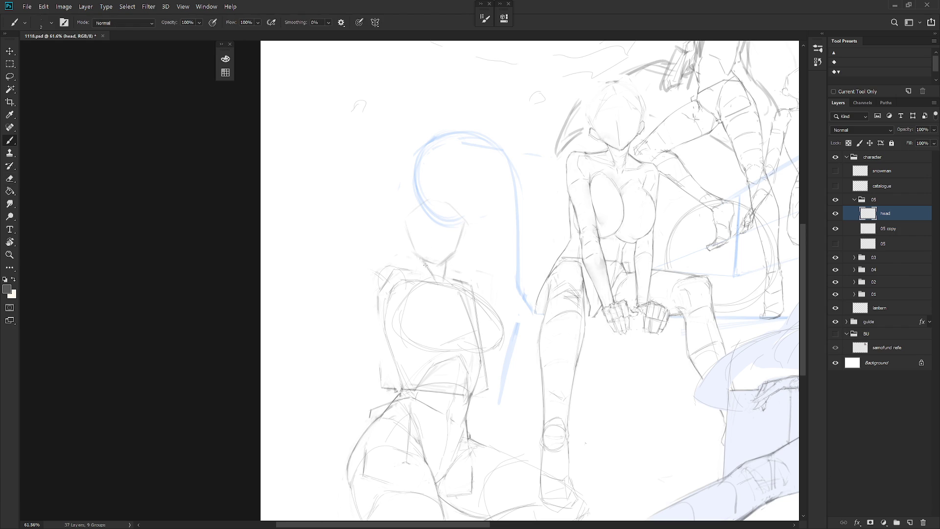
{"action": "key", "text": "shift+b"}
{"action": "key", "text": "shift+b"}
{"action": "scroll", "coordinate": [512, 247], "scroll_direction": "down", "scroll_amount": 3}
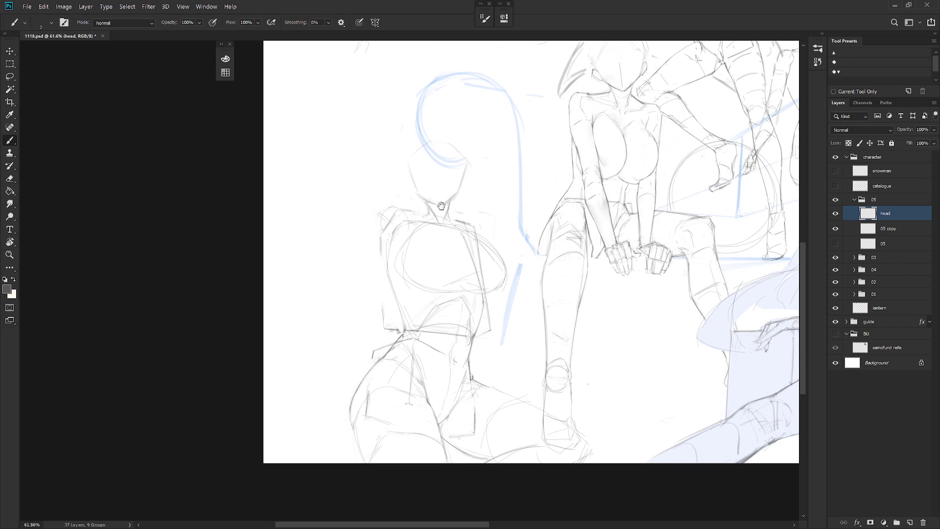
{"action": "scroll", "coordinate": [431, 180], "scroll_direction": "up", "scroll_amount": 1}
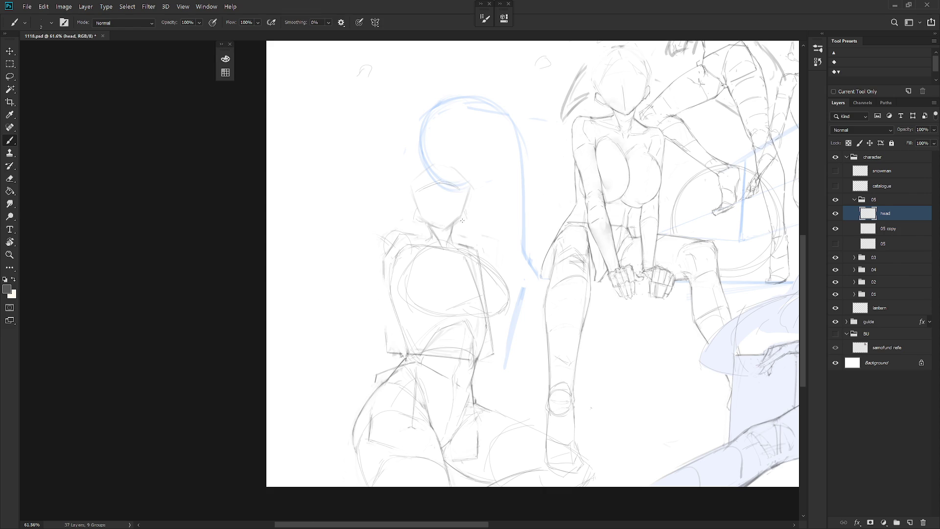
{"action": "scroll", "coordinate": [438, 213], "scroll_direction": "up", "scroll_amount": 3}
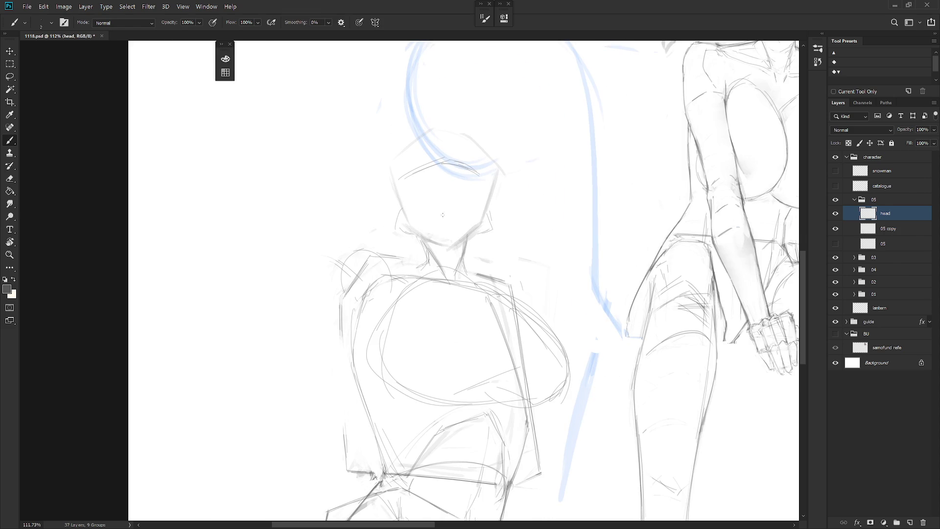
{"action": "left_click_drag", "start_coordinate": [437, 219], "coordinate": [447, 217]}
Step: Draw the two closed, arched eyes with the pencil
{"action": "key", "text": "shift+b"}
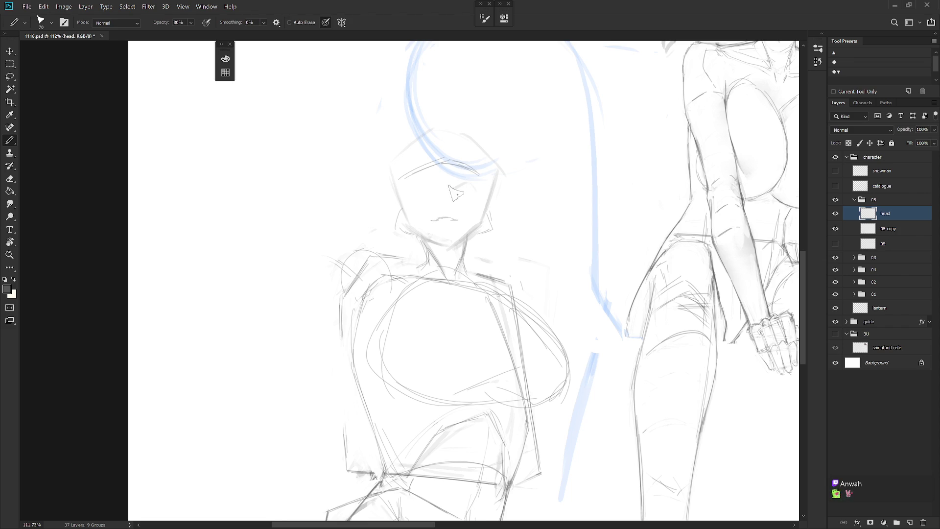
{"action": "key", "text": "e"}
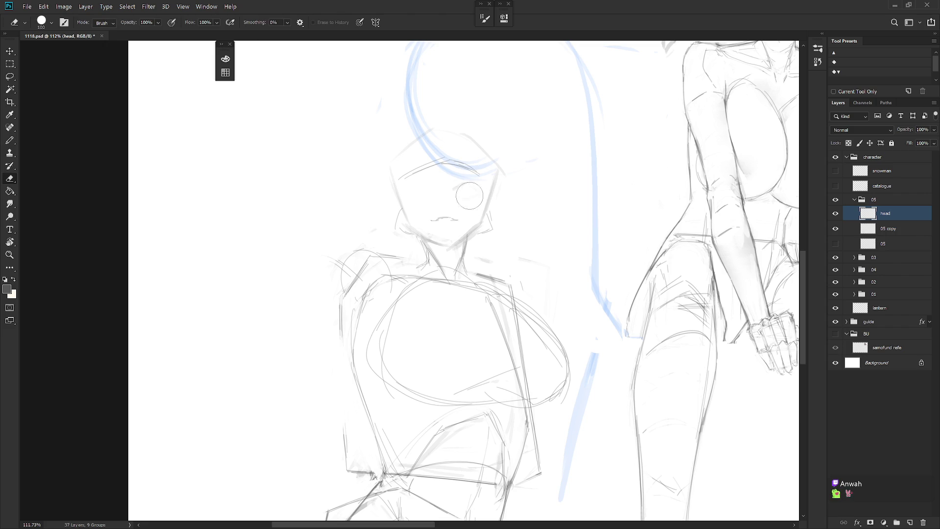
{"action": "key", "text": "b"}
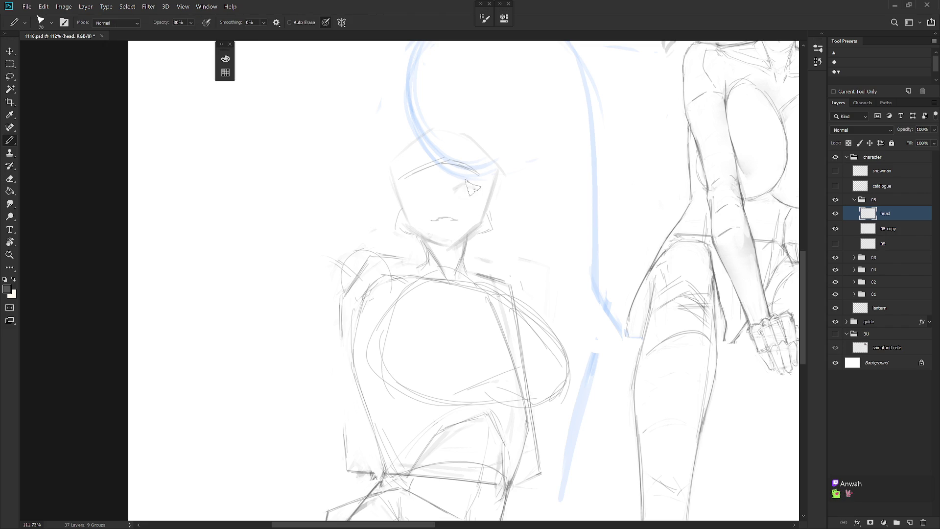
{"action": "mouse_move", "coordinate": [474, 186]}
{"action": "left_mouse_down"}
{"action": "mouse_move", "coordinate": [463, 191]}
{"action": "mouse_move", "coordinate": [480, 189]}
{"action": "left_mouse_up"}
{"action": "left_click_drag", "start_coordinate": [417, 191], "coordinate": [434, 189]}
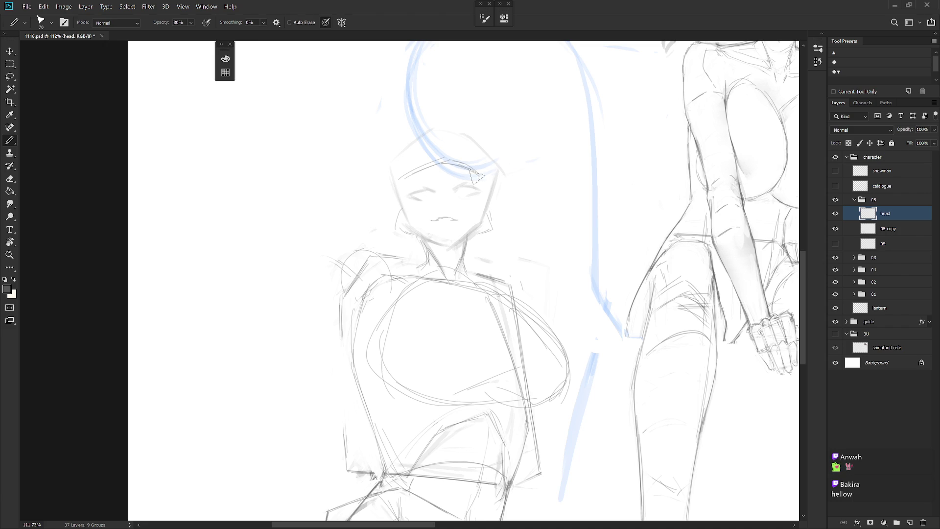
{"action": "key", "text": "e"}
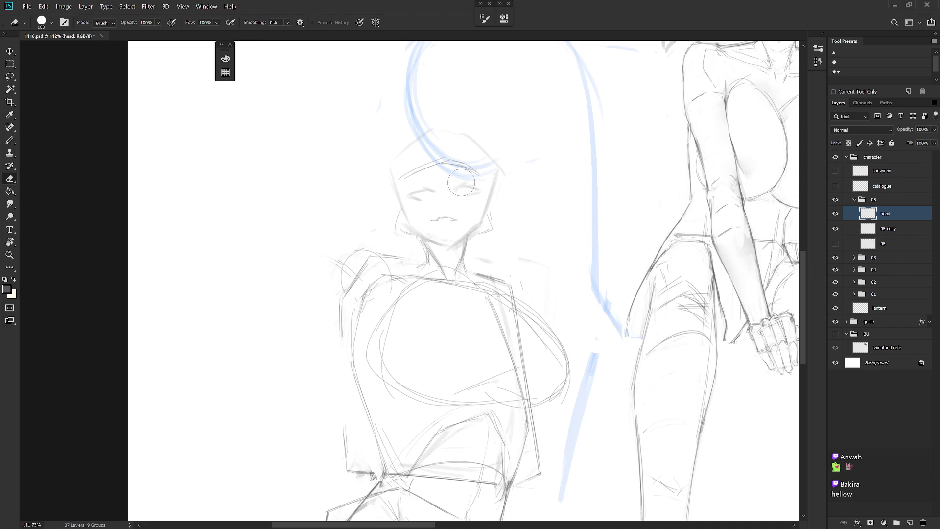
{"action": "key", "text": "b"}
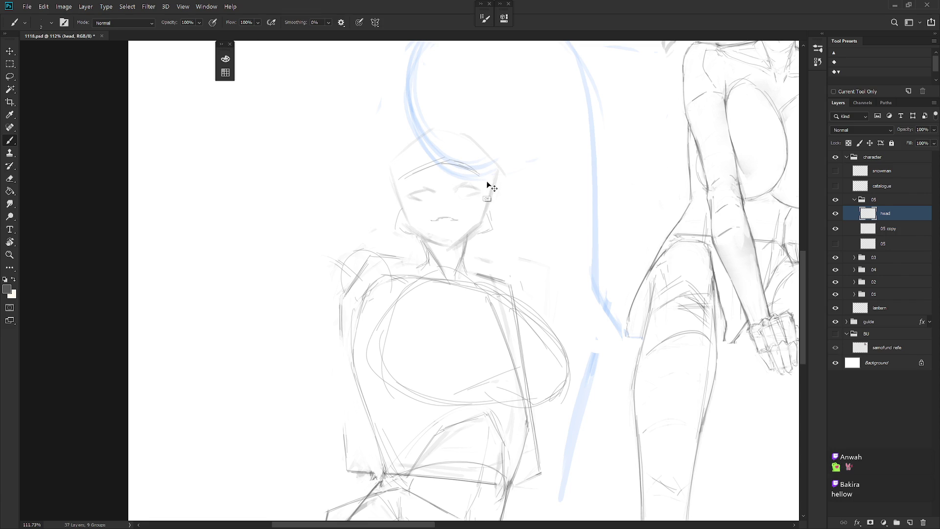
Step: Lasso the right eye and transform it into a new position
{"action": "key", "text": "l"}
{"action": "mouse_move", "coordinate": [471, 201]}
{"action": "left_mouse_down"}
{"action": "mouse_move", "coordinate": [448, 187]}
{"action": "mouse_move", "coordinate": [492, 195]}
{"action": "left_mouse_up"}
{"action": "key", "text": "ctrl+t"}
{"action": "key", "text": "Return"}
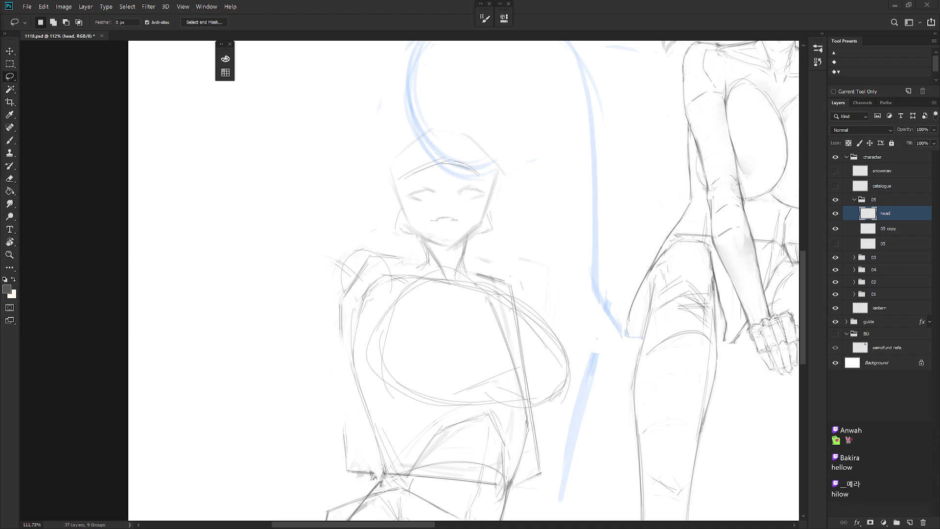
{"action": "scroll", "coordinate": [579, 367], "scroll_direction": "down", "scroll_amount": 5}
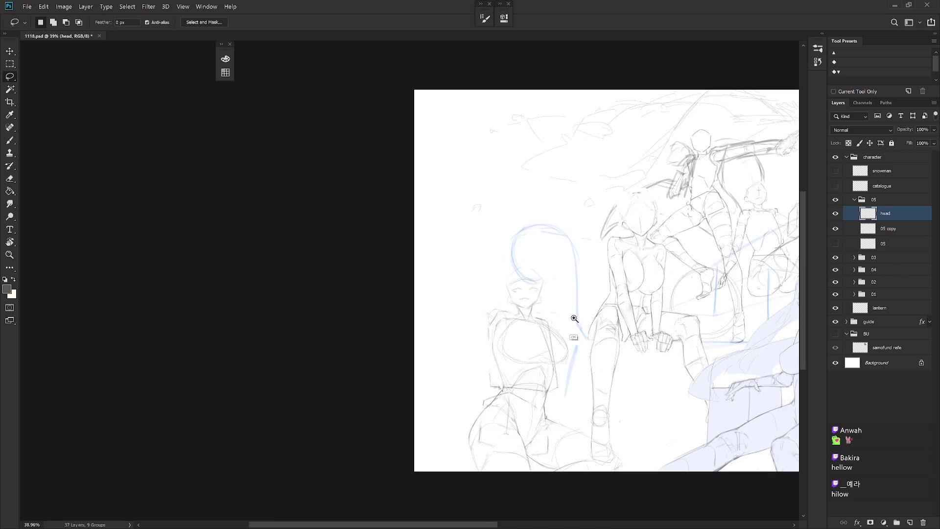
Step: Strengthen the jaw line on the left side of the face
{"action": "scroll", "coordinate": [569, 330], "scroll_direction": "up", "scroll_amount": 5}
{"action": "key", "text": "b"}
{"action": "left_click_drag", "start_coordinate": [468, 294], "coordinate": [478, 316]}
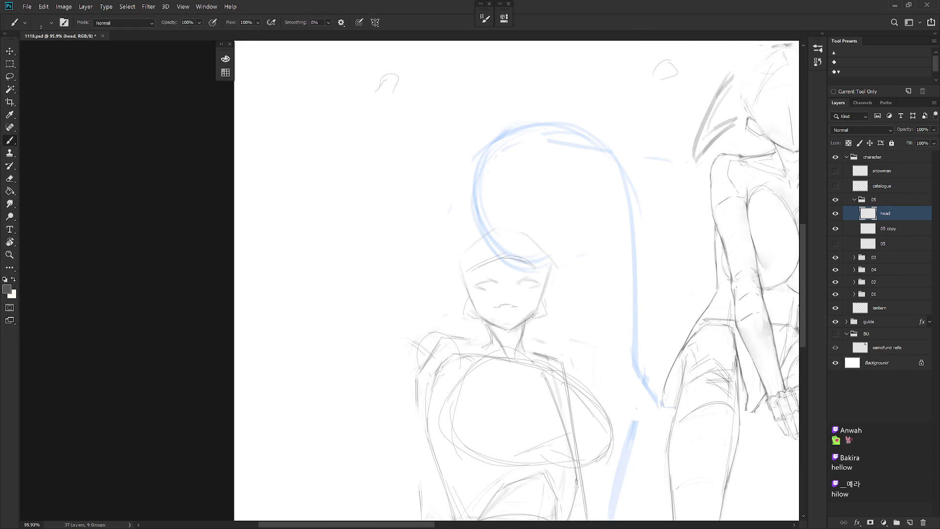
{"action": "key", "text": "e"}
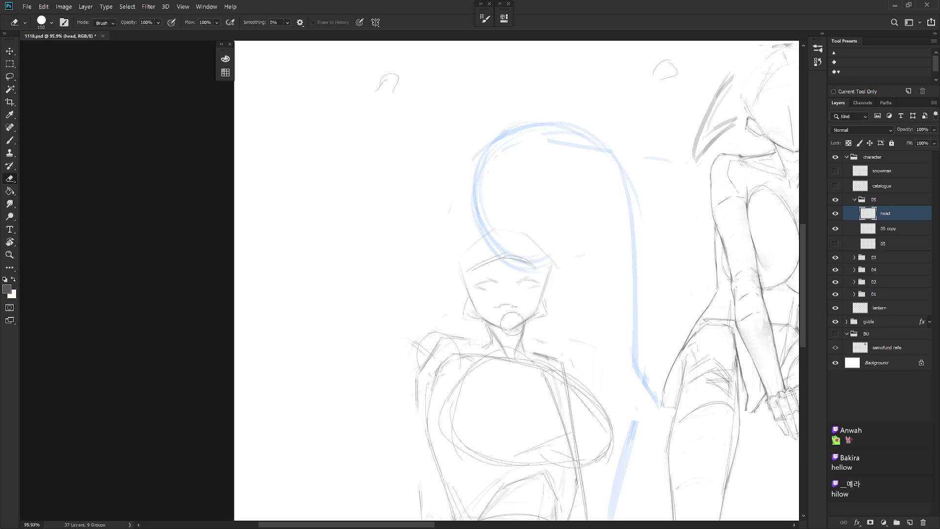
{"action": "scroll", "coordinate": [526, 312], "scroll_direction": "up", "scroll_amount": 2}
Step: Lasso the mouth and nudge it slightly up and to the right
{"action": "key", "text": "l"}
{"action": "mouse_move", "coordinate": [524, 309]}
{"action": "left_mouse_down"}
{"action": "mouse_move", "coordinate": [502, 326]}
{"action": "mouse_move", "coordinate": [516, 316]}
{"action": "left_mouse_up"}
{"action": "scroll", "coordinate": [517, 303], "scroll_direction": "up", "scroll_amount": 3}
{"action": "key", "text": "ctrl+t"}
{"action": "key", "text": "Return"}
Step: Paint a small nose between the closed eyes and the mouth
{"action": "key", "text": "b"}
{"action": "key", "text": "e"}
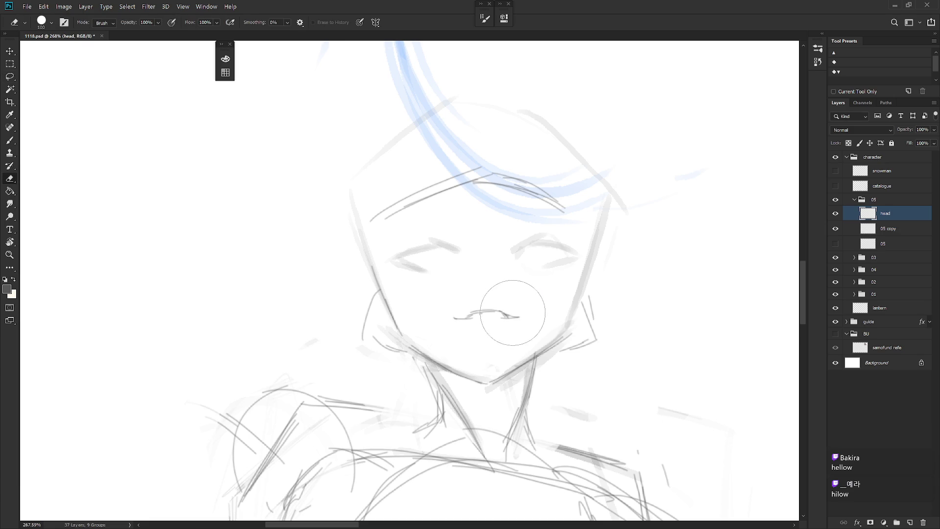
{"action": "key", "text": "b"}
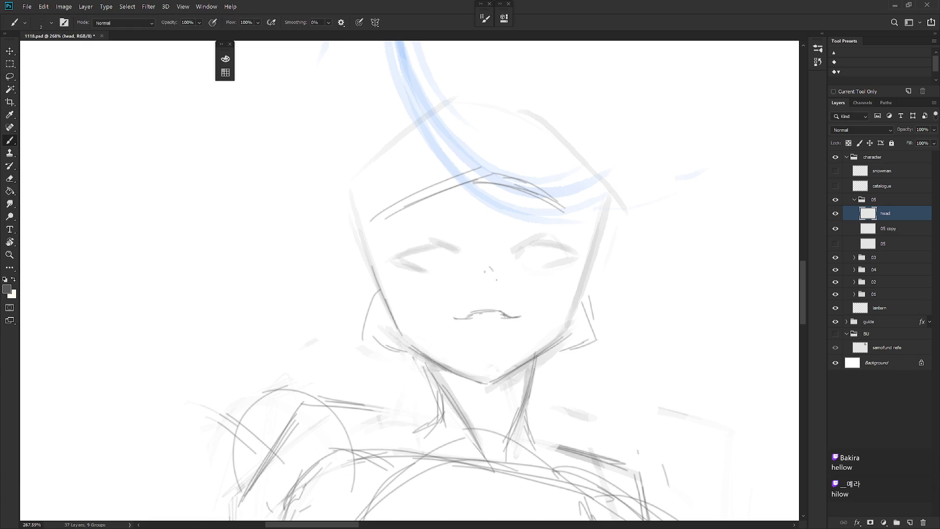
{"action": "key", "text": "e"}
{"action": "key", "text": "b"}
{"action": "left_click_drag", "start_coordinate": [483, 277], "coordinate": [485, 291]}
{"action": "scroll", "coordinate": [556, 363], "scroll_direction": "down", "scroll_amount": 3}
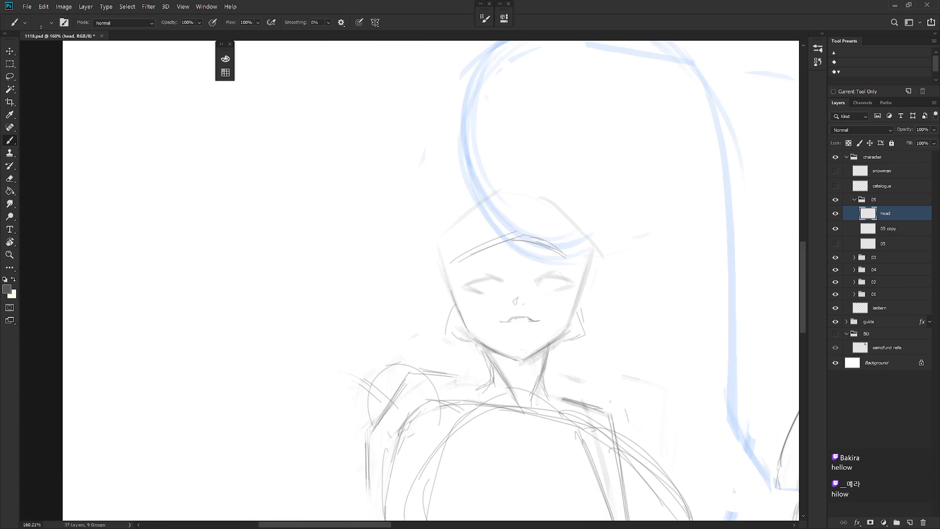
{"action": "scroll", "coordinate": [556, 363], "scroll_direction": "down", "scroll_amount": 3}
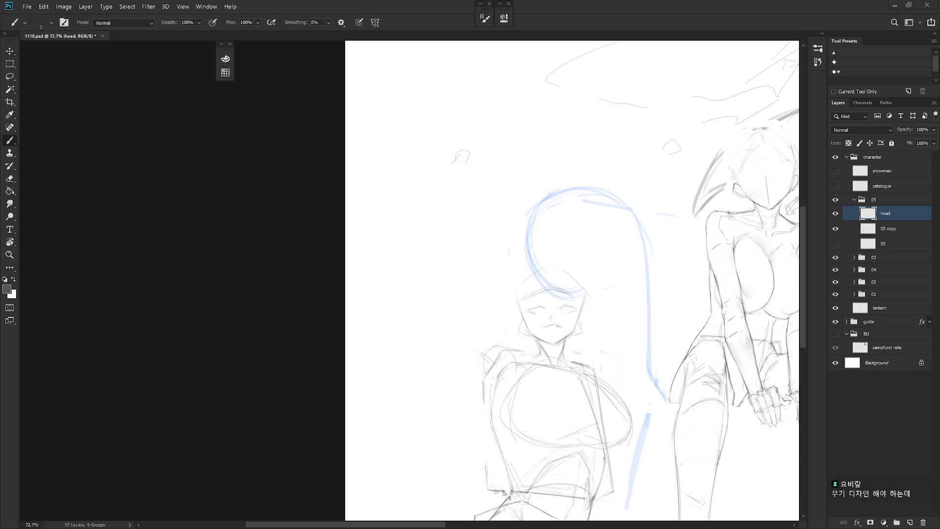
Step: Frame the left figure's full body and make 05 copy, the torso layer, the active layer
{"action": "left_click_drag", "start_coordinate": [600, 327], "coordinate": [537, 233]}
{"action": "scroll", "coordinate": [537, 232], "scroll_direction": "down", "scroll_amount": 2}
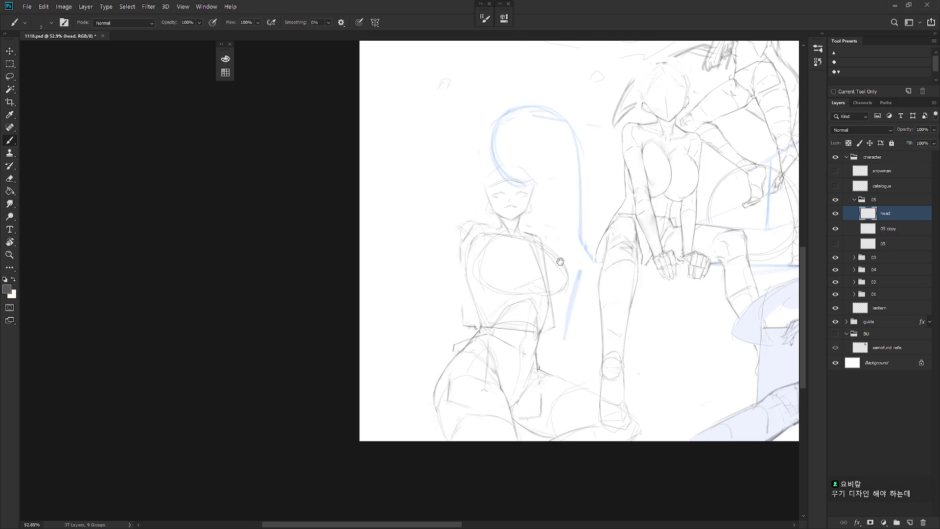
{"action": "key", "text": "e"}
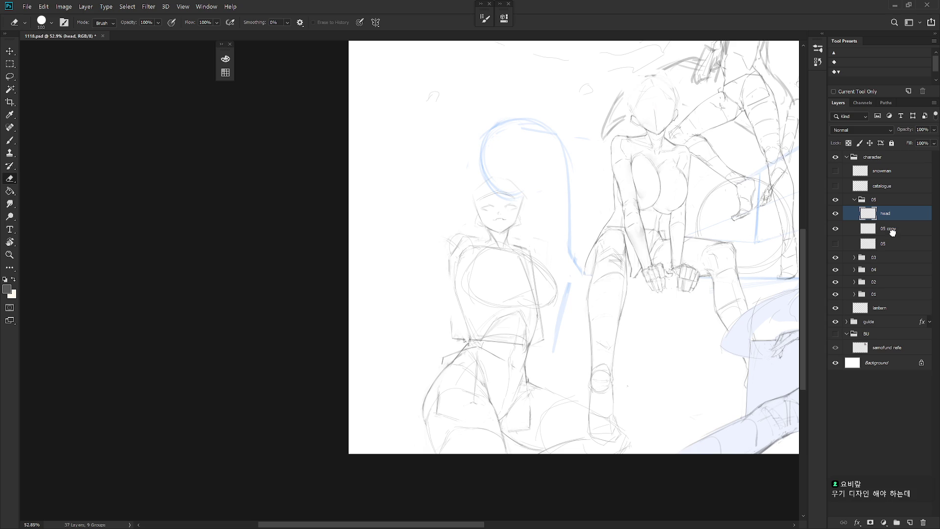
{"action": "key", "text": "alt+bracketleft"}
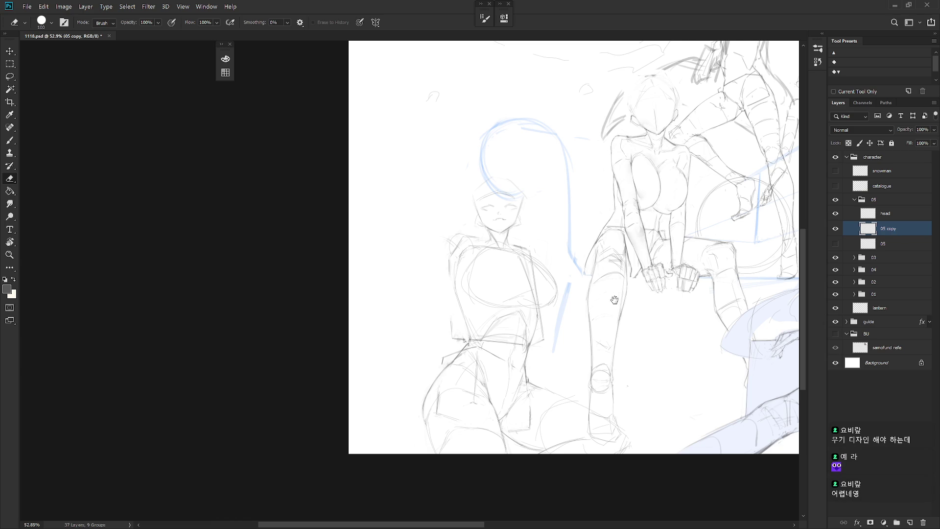
{"action": "left_click_drag", "start_coordinate": [626, 296], "coordinate": [612, 313]}
{"action": "key", "text": "b"}
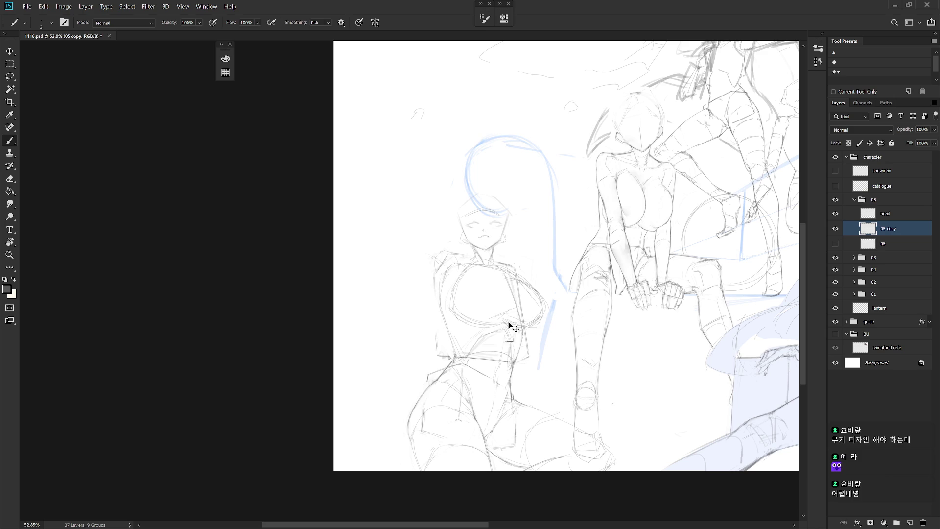
Step: Enlarge the smudge brush to 80 before returning to the brush
{"action": "key", "text": "r"}
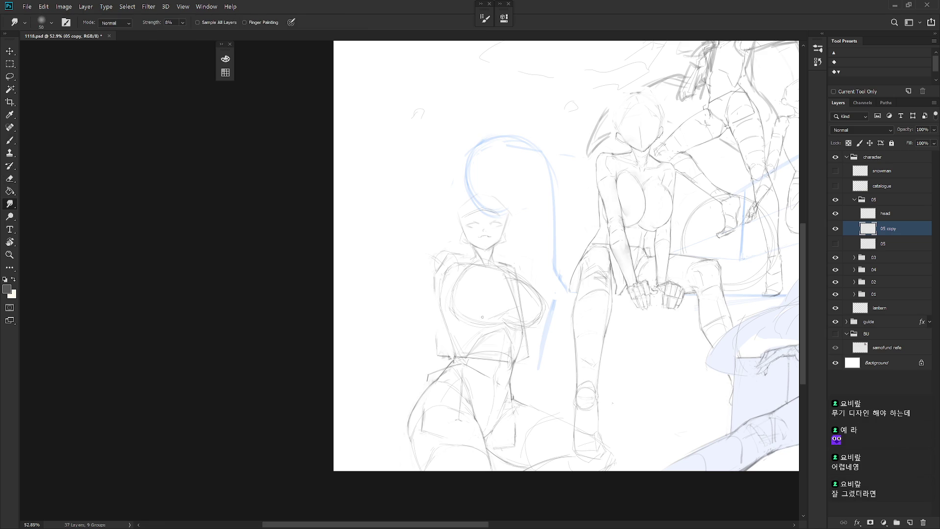
{"action": "key", "text": "bracketright"}
{"action": "key", "text": "bracketright"}
{"action": "key", "text": "bracketright"}
{"action": "key", "text": "e"}
{"action": "key", "text": "b"}
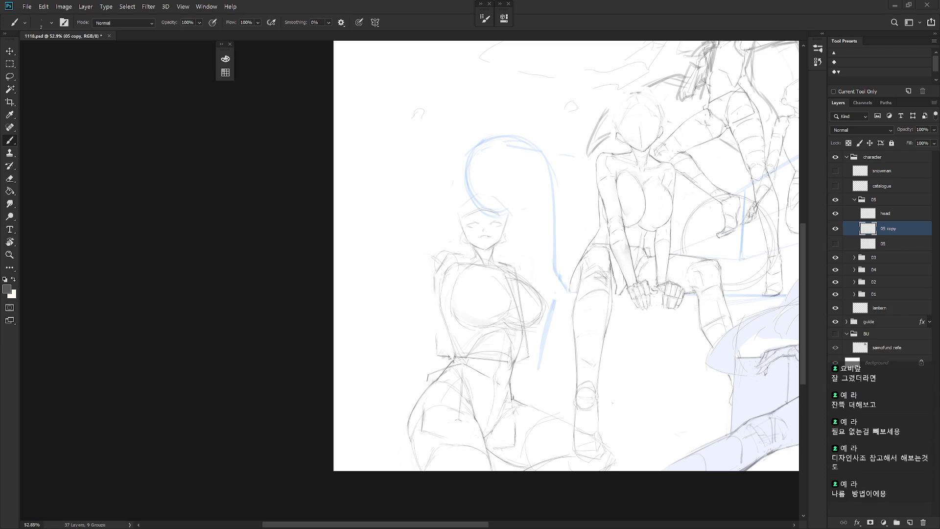
Step: Zoom in on the torso and redraw the right curve of the left figure's chest
{"action": "left_click_drag", "start_coordinate": [493, 281], "coordinate": [511, 281]}
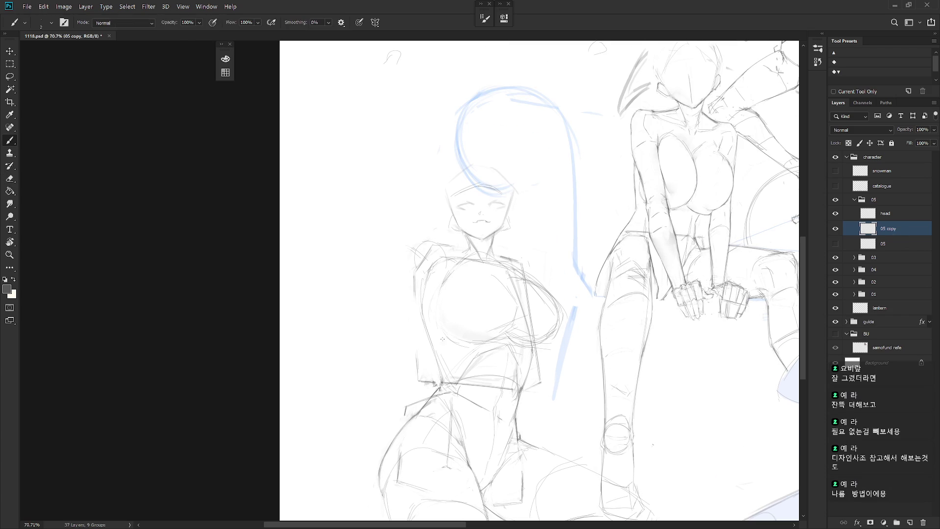
{"action": "key", "text": "e"}
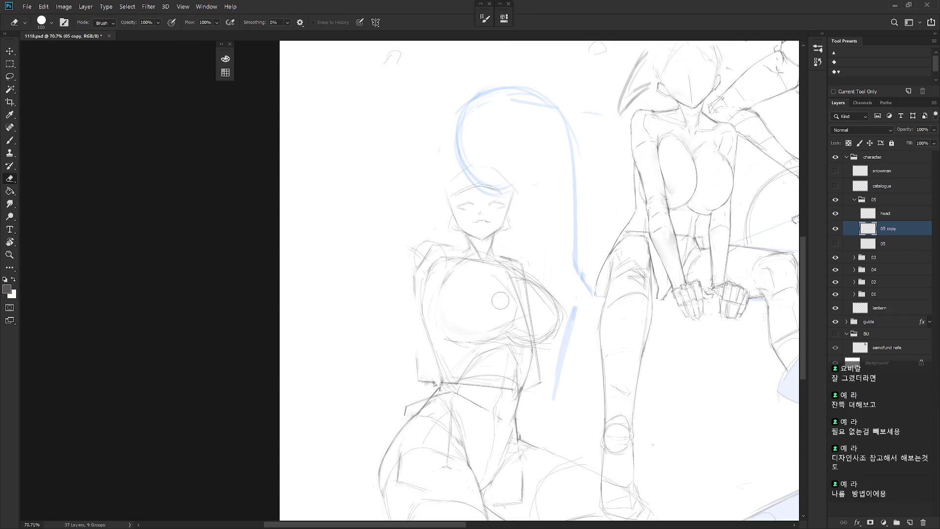
{"action": "key", "text": "b"}
{"action": "mouse_move", "coordinate": [486, 272]}
{"action": "left_mouse_down"}
{"action": "mouse_move", "coordinate": [510, 328]}
{"action": "mouse_move", "coordinate": [485, 275]}
{"action": "mouse_move", "coordinate": [513, 296]}
{"action": "left_mouse_up"}
{"action": "key", "text": "r"}
{"action": "key", "text": "e"}
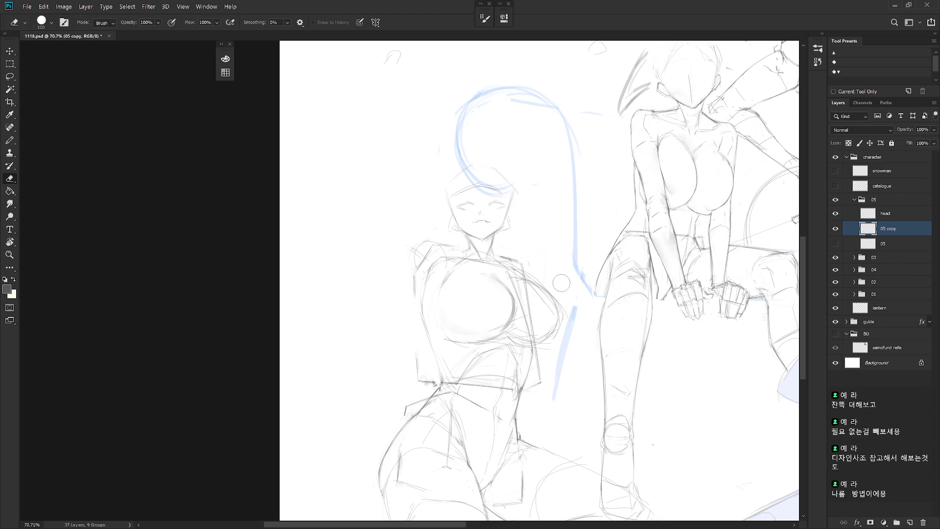
{"action": "key", "text": "b"}
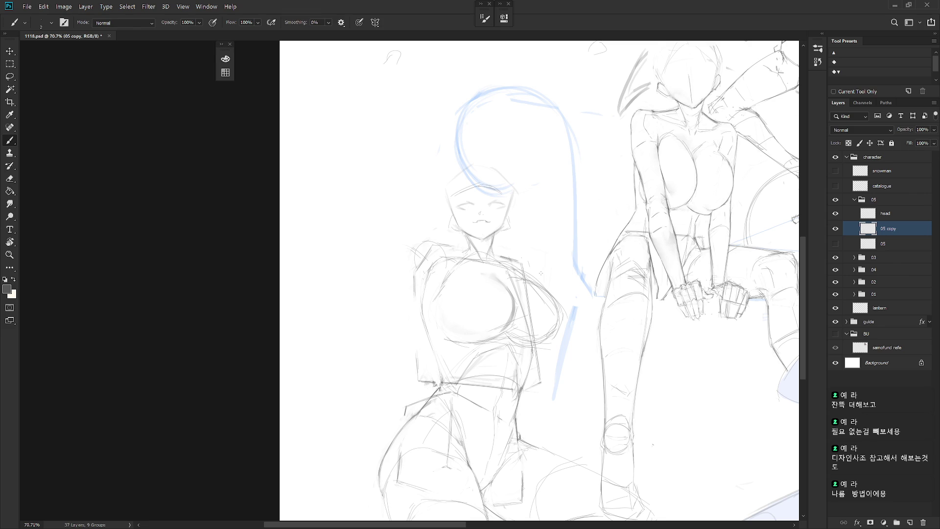
Step: Tidy stray torso lines, then lasso the shoulder strokes to select them
{"action": "key", "text": "e"}
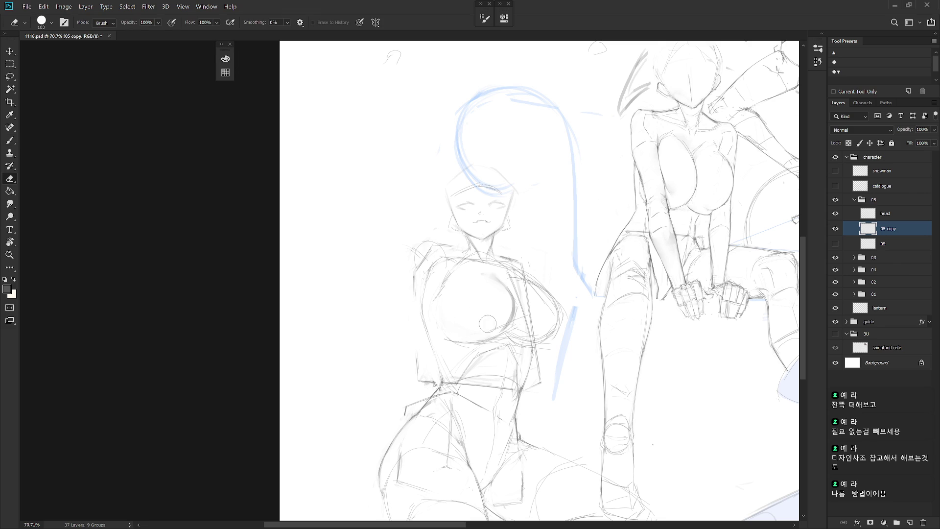
{"action": "key", "text": "b"}
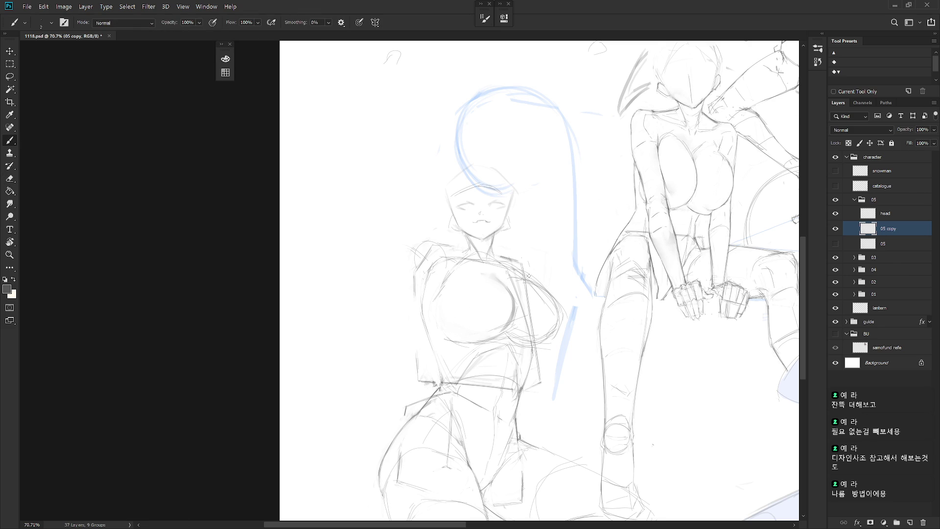
{"action": "key", "text": "shift+b"}
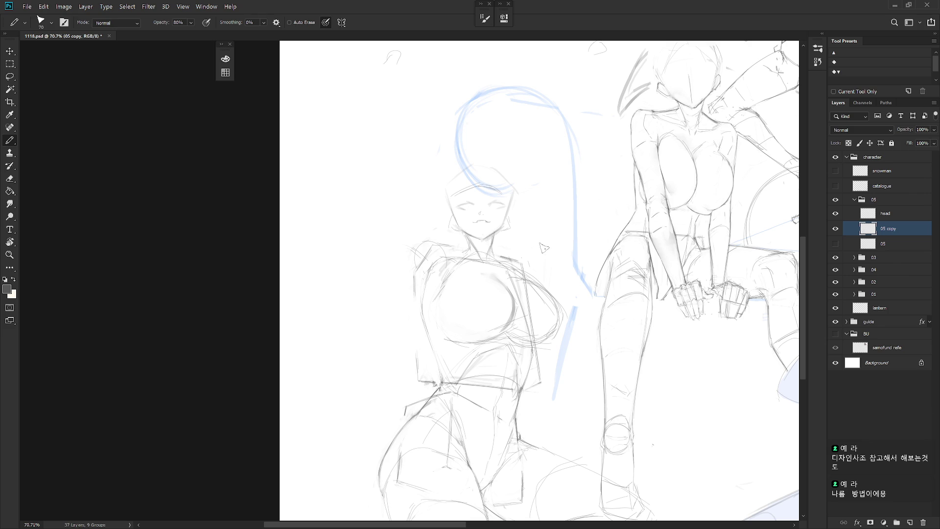
{"action": "key", "text": "b"}
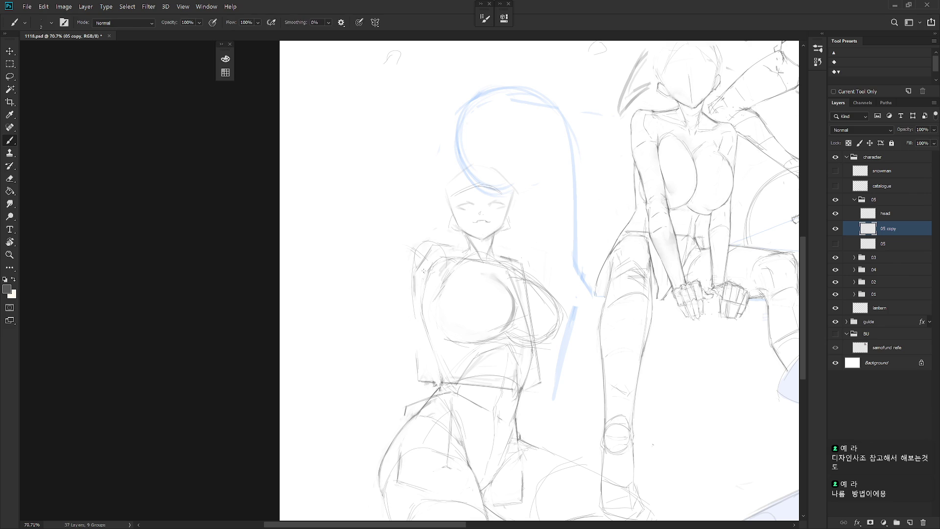
{"action": "key", "text": "e"}
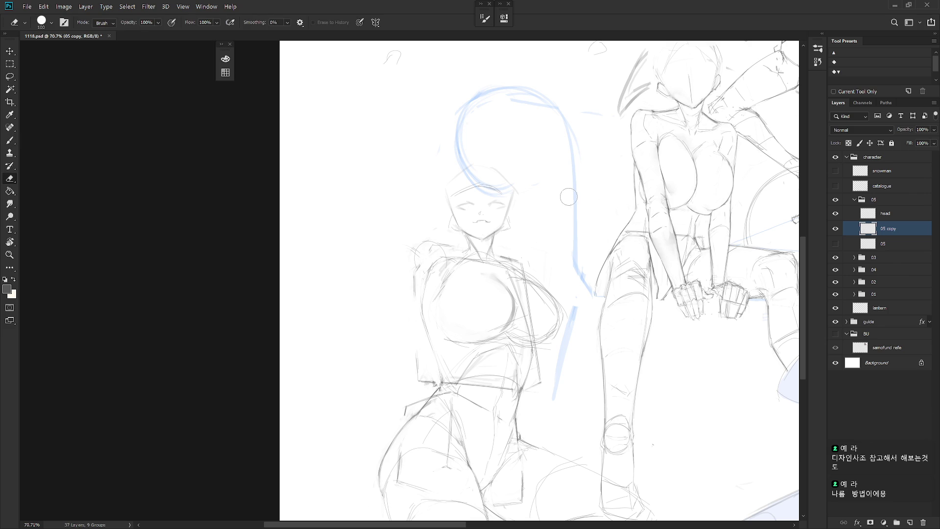
{"action": "key", "text": "l"}
{"action": "mouse_move", "coordinate": [430, 250]}
{"action": "left_mouse_down"}
{"action": "mouse_move", "coordinate": [457, 243]}
{"action": "mouse_move", "coordinate": [429, 251]}
{"action": "mouse_move", "coordinate": [414, 305]}
{"action": "left_mouse_up"}
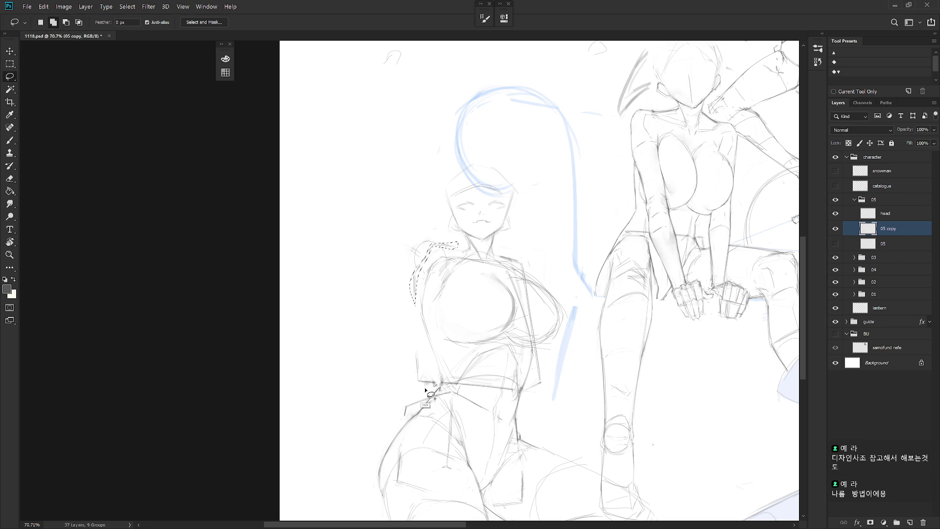
Step: Lasso the left figure's hip, waist and bow strokes, restoring the bow after an accidental delete
{"action": "mouse_move", "coordinate": [437, 390]}
{"action": "left_mouse_down"}
{"action": "mouse_move", "coordinate": [412, 374]}
{"action": "mouse_move", "coordinate": [433, 394]}
{"action": "mouse_move", "coordinate": [406, 409]}
{"action": "mouse_move", "coordinate": [433, 388]}
{"action": "mouse_move", "coordinate": [413, 430]}
{"action": "mouse_move", "coordinate": [447, 392]}
{"action": "mouse_move", "coordinate": [419, 384]}
{"action": "mouse_move", "coordinate": [436, 373]}
{"action": "left_mouse_up"}
{"action": "scroll", "coordinate": [430, 391], "scroll_direction": "down", "scroll_amount": 2}
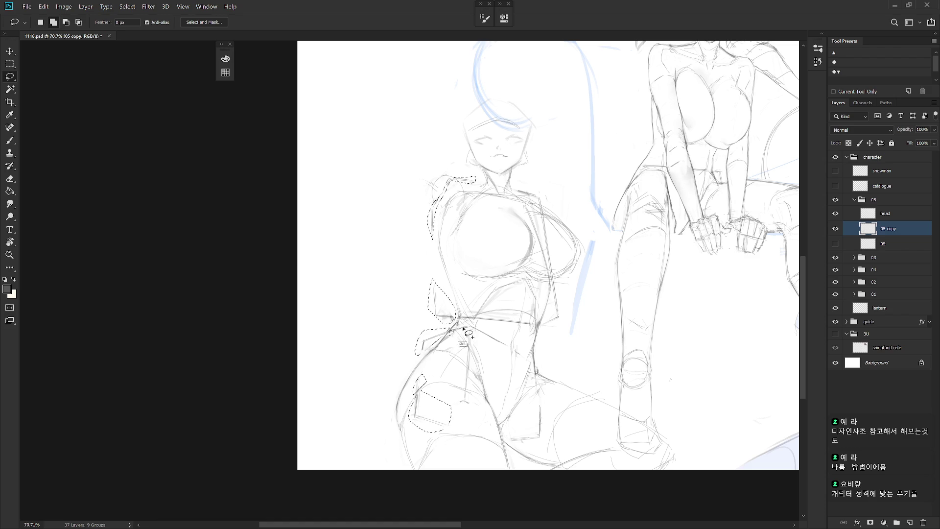
{"action": "mouse_move", "coordinate": [452, 334]}
{"action": "left_mouse_down"}
{"action": "mouse_move", "coordinate": [477, 329]}
{"action": "mouse_move", "coordinate": [468, 324]}
{"action": "mouse_move", "coordinate": [466, 400]}
{"action": "mouse_move", "coordinate": [457, 406]}
{"action": "mouse_move", "coordinate": [468, 398]}
{"action": "left_mouse_up"}
{"action": "scroll", "coordinate": [533, 395], "scroll_direction": "down", "scroll_amount": 1}
{"action": "mouse_move", "coordinate": [532, 386]}
{"action": "left_mouse_down"}
{"action": "mouse_move", "coordinate": [514, 397]}
{"action": "mouse_move", "coordinate": [509, 425]}
{"action": "left_mouse_up"}
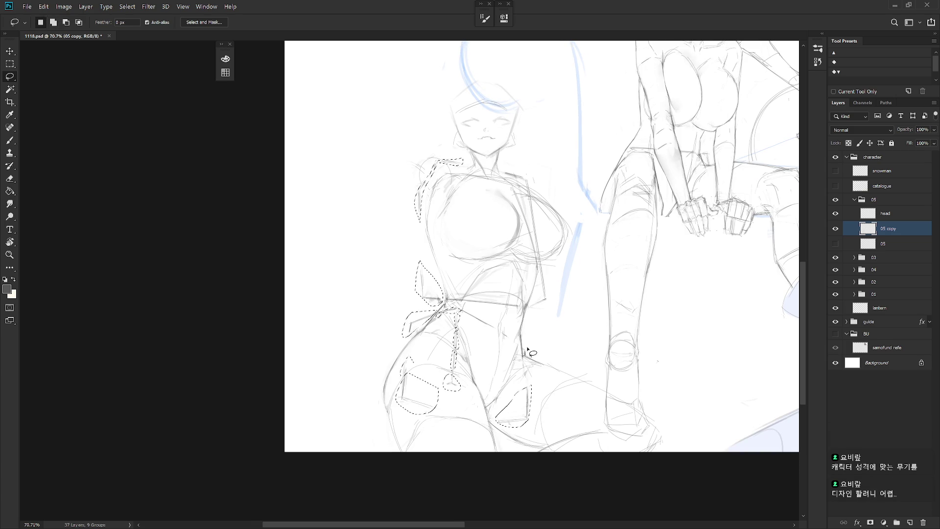
{"action": "mouse_move", "coordinate": [461, 309]}
{"action": "left_mouse_down"}
{"action": "mouse_move", "coordinate": [491, 323]}
{"action": "mouse_move", "coordinate": [460, 312]}
{"action": "left_mouse_up"}
{"action": "key", "text": "Delete"}
{"action": "key", "text": "ctrl+d"}
{"action": "scroll", "coordinate": [529, 333], "scroll_direction": "up", "scroll_amount": 1}
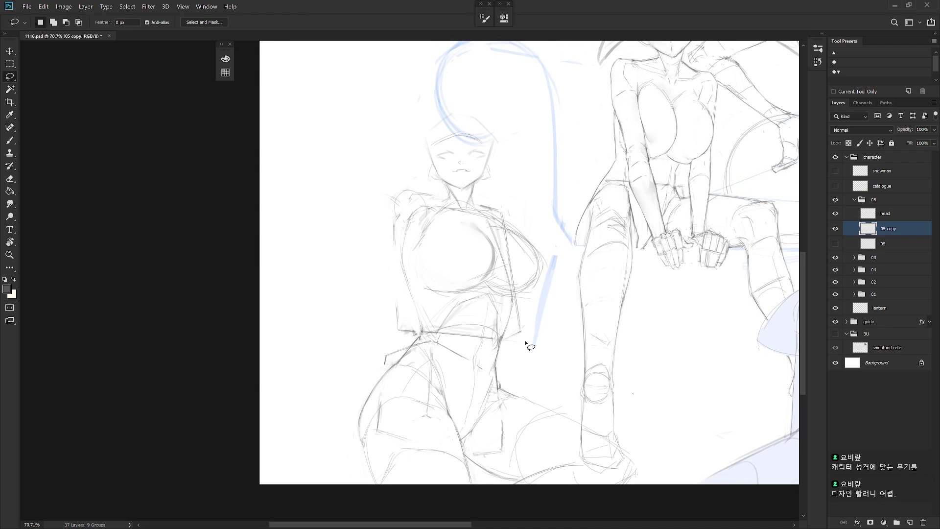
{"action": "key", "text": "ctrl+shift+d"}
Step: Add the right side of the waist and a strip along the waistline to the selection
{"action": "mouse_move", "coordinate": [519, 301]}
{"action": "left_mouse_down"}
{"action": "mouse_move", "coordinate": [528, 325]}
{"action": "mouse_move", "coordinate": [513, 316]}
{"action": "left_mouse_up"}
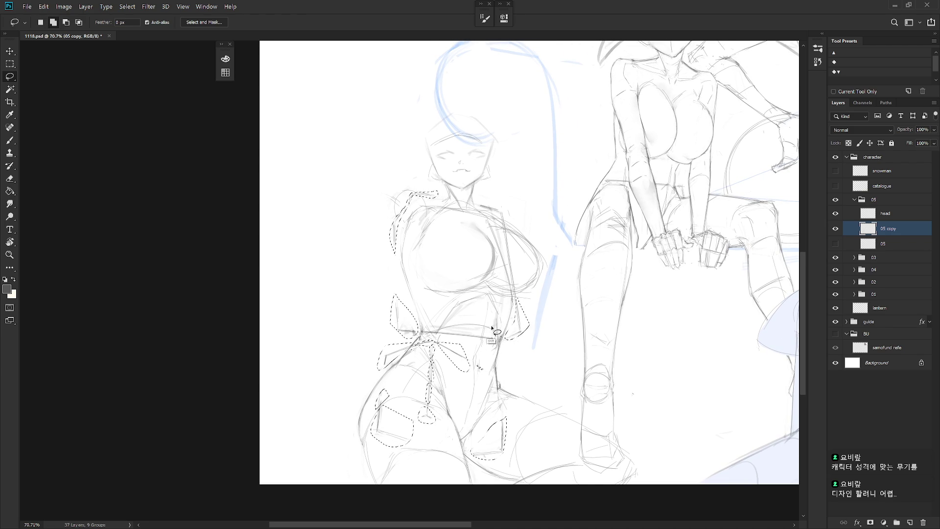
{"action": "left_click_drag", "start_coordinate": [431, 333], "coordinate": [443, 334]}
{"action": "left_click_drag", "start_coordinate": [501, 319], "coordinate": [489, 337]}
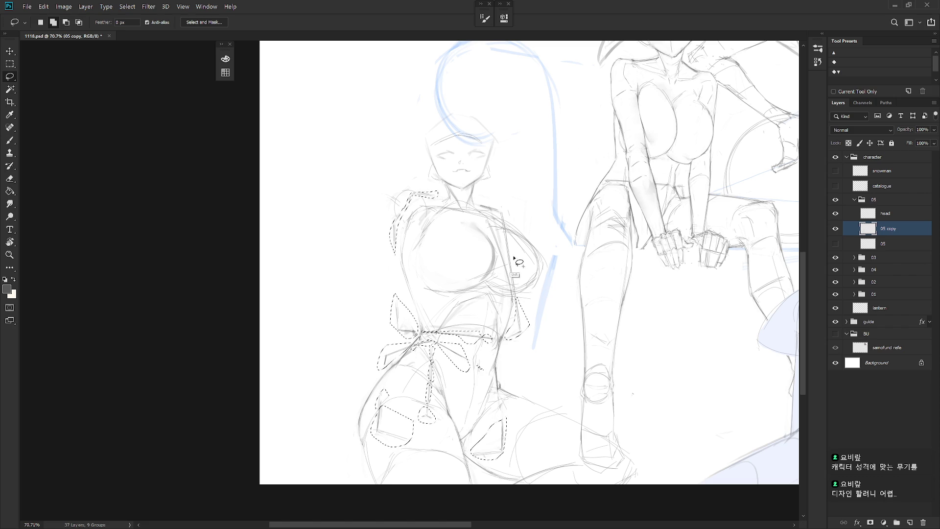
{"action": "mouse_move", "coordinate": [497, 202]}
{"action": "left_mouse_down"}
{"action": "mouse_move", "coordinate": [476, 205]}
{"action": "mouse_move", "coordinate": [508, 212]}
{"action": "mouse_move", "coordinate": [523, 327]}
{"action": "left_mouse_up"}
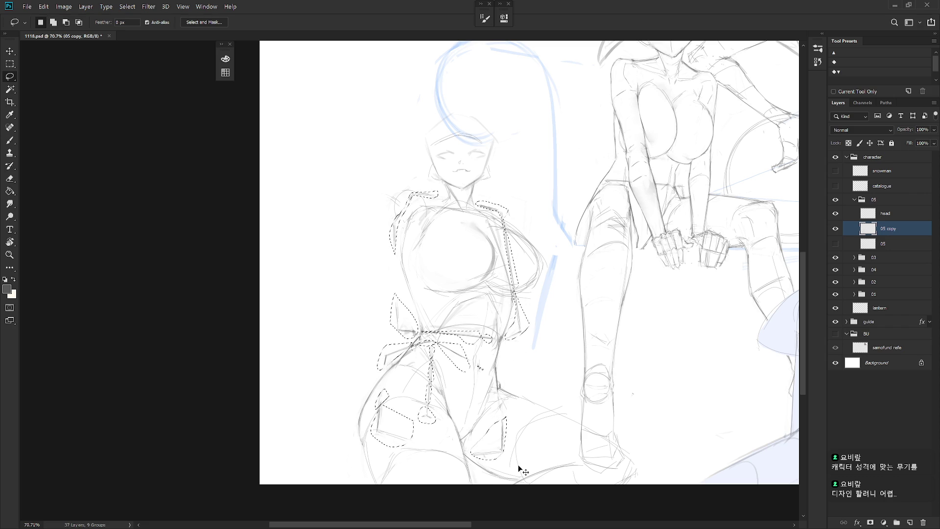
Step: Move the selected strokes onto a new hidden layer named 'box'
{"action": "key", "text": "ctrl+j"}
{"action": "left_click", "coordinate": [835, 228]}
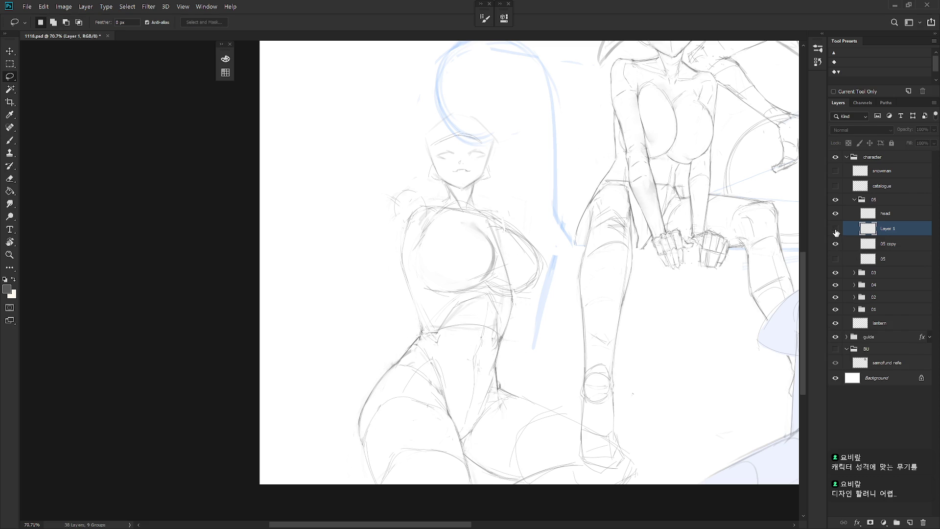
{"action": "double_click", "coordinate": [885, 229]}
{"action": "type", "text": "box"}
{"action": "key", "text": "Return"}
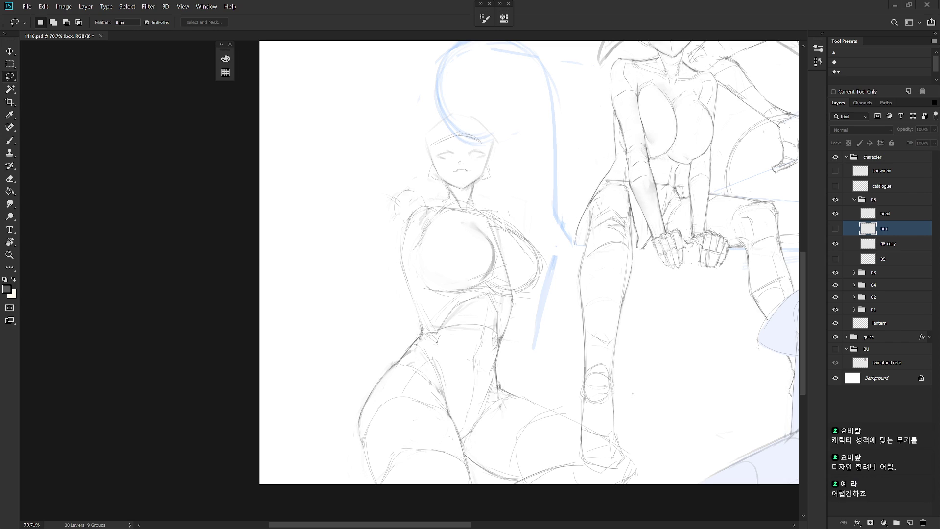
Step: Make the 05 copy layer active and pick the Brush
{"action": "left_click", "coordinate": [896, 250]}
{"action": "scroll", "coordinate": [589, 380], "scroll_direction": "down", "scroll_amount": 5}
{"action": "scroll", "coordinate": [589, 381], "scroll_direction": "up", "scroll_amount": 3}
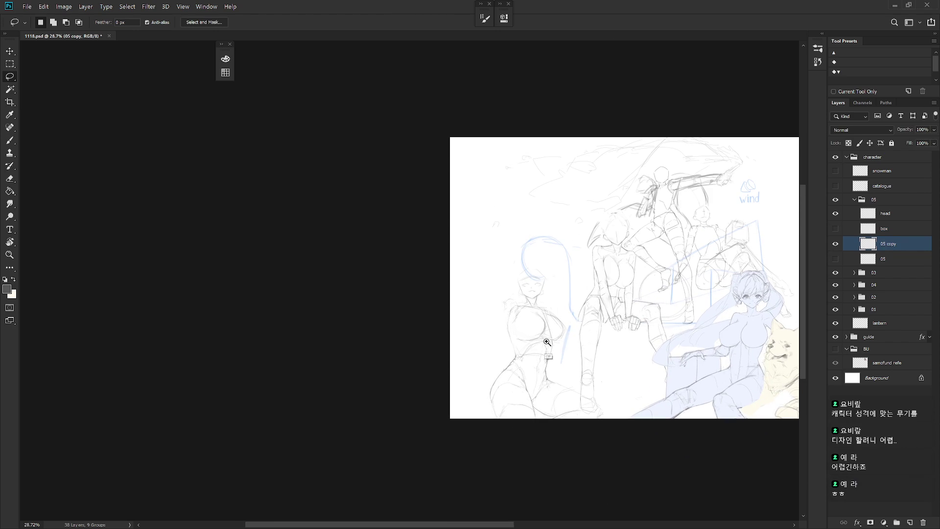
{"action": "scroll", "coordinate": [573, 345], "scroll_direction": "up", "scroll_amount": 5}
{"action": "key", "text": "b"}
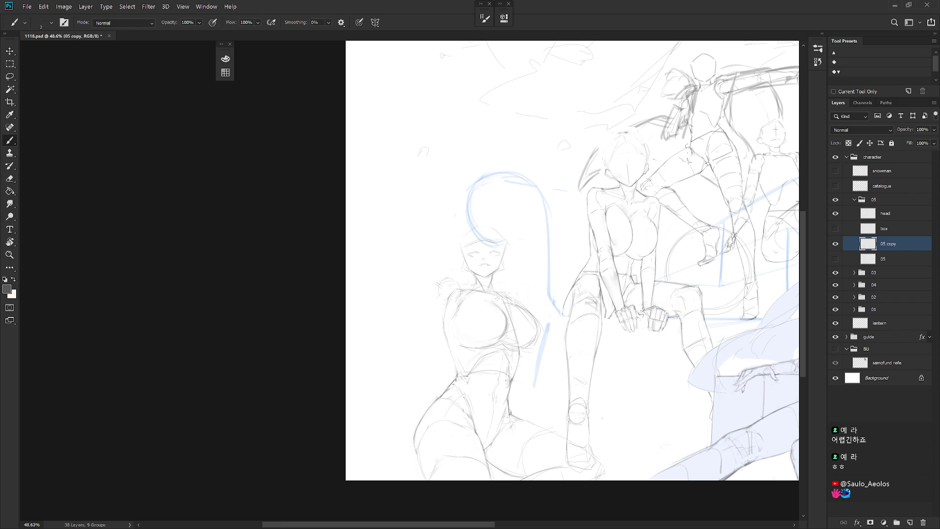
Step: Create a new layer named 'arm' and draw the raised upper-arm line at the shoulder
{"action": "key", "text": "ctrl+shift+n"}
{"action": "type", "text": "arm"}
{"action": "key", "text": "Return"}
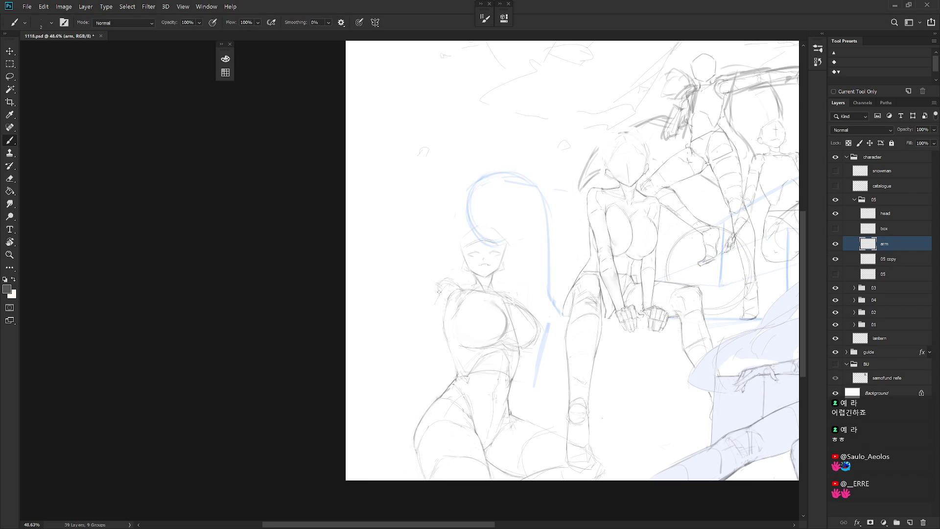
{"action": "mouse_move", "coordinate": [440, 300]}
{"action": "left_mouse_down"}
{"action": "mouse_move", "coordinate": [423, 331]}
{"action": "mouse_move", "coordinate": [433, 328]}
{"action": "left_mouse_up"}
{"action": "left_click_drag", "start_coordinate": [490, 368], "coordinate": [414, 383]}
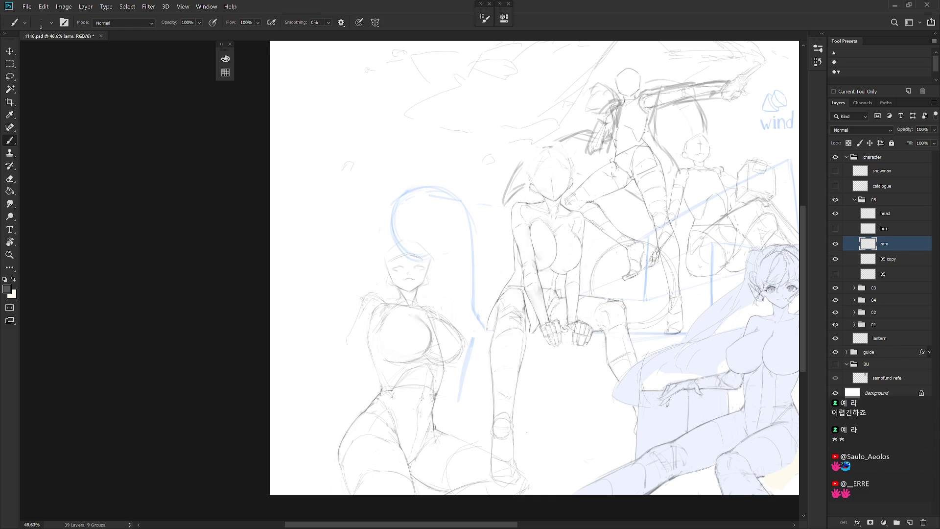
Step: Duplicate the 02 arm layer into group 05 and move the copy onto the left figure
{"action": "left_click", "coordinate": [854, 312]}
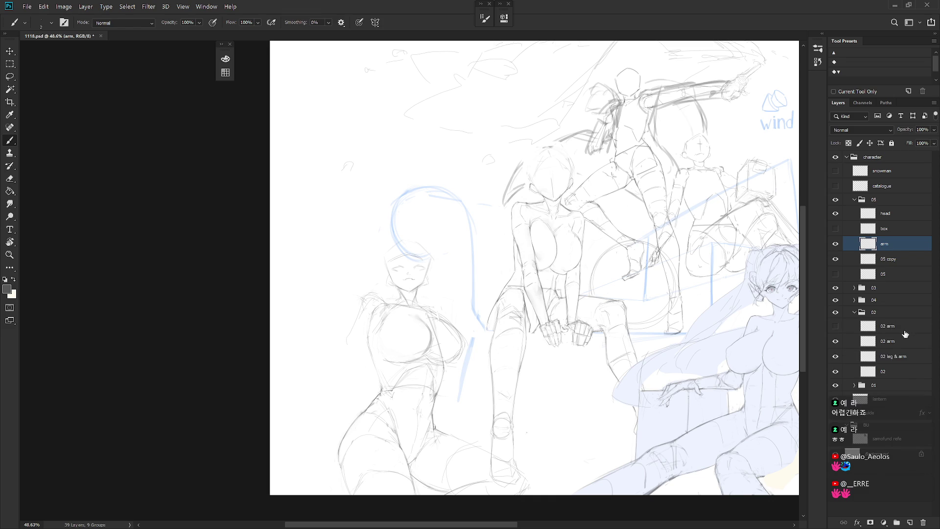
{"action": "left_click", "coordinate": [906, 327]}
{"action": "left_click_drag", "start_coordinate": [888, 325], "coordinate": [852, 211]}
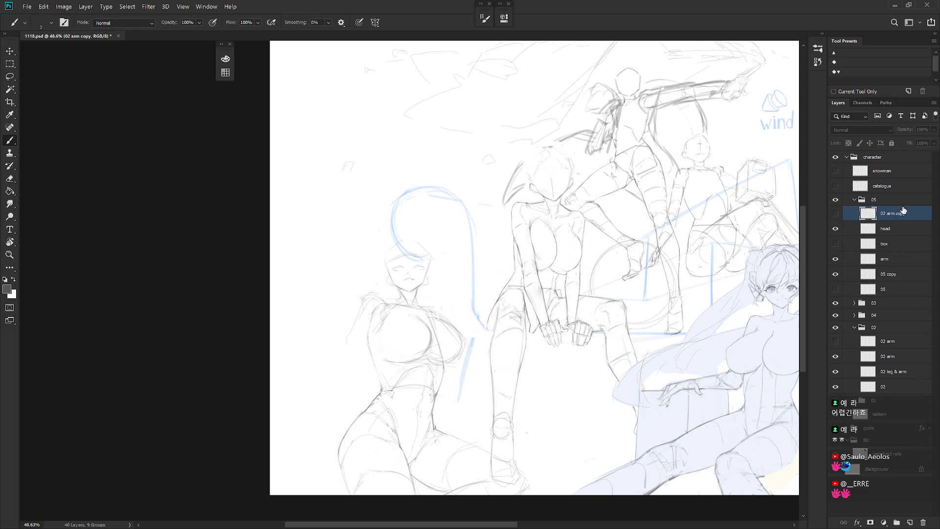
{"action": "mouse_move", "coordinate": [547, 274]}
{"action": "left_mouse_down"}
{"action": "mouse_move", "coordinate": [529, 258]}
{"action": "mouse_move", "coordinate": [386, 307]}
{"action": "mouse_move", "coordinate": [398, 328]}
{"action": "mouse_move", "coordinate": [387, 367]}
{"action": "mouse_move", "coordinate": [378, 342]}
{"action": "left_mouse_up"}
Step: Scale the copied arm to about 194% and hide the rough arm sketch layer
{"action": "key", "text": "ctrl+t"}
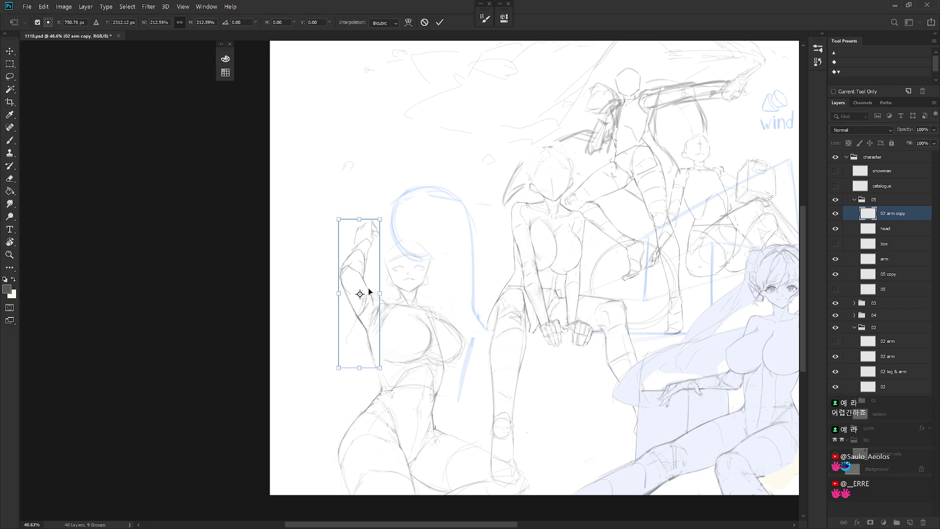
{"action": "left_click", "coordinate": [368, 335], "text": "alt"}
{"action": "left_click_drag", "start_coordinate": [339, 219], "coordinate": [343, 235]}
{"action": "left_click_drag", "start_coordinate": [370, 296], "coordinate": [374, 284]}
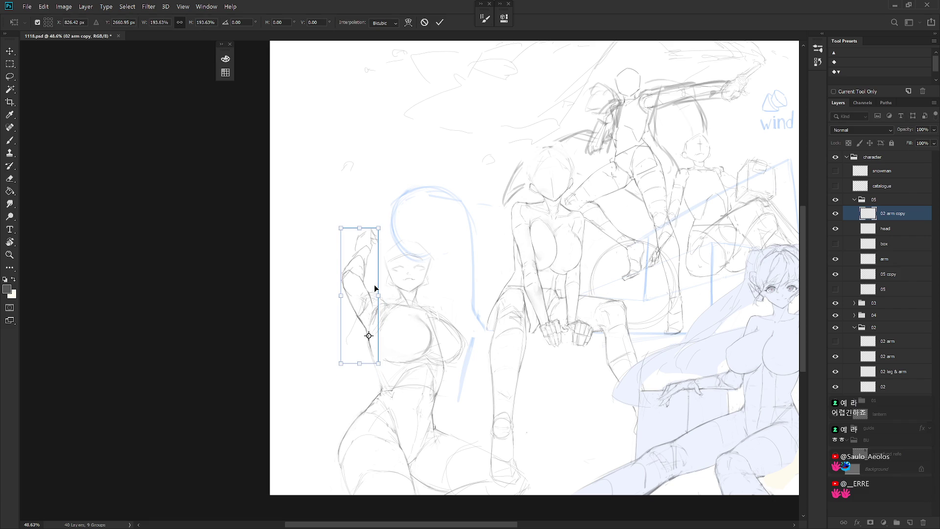
{"action": "key", "text": "Return"}
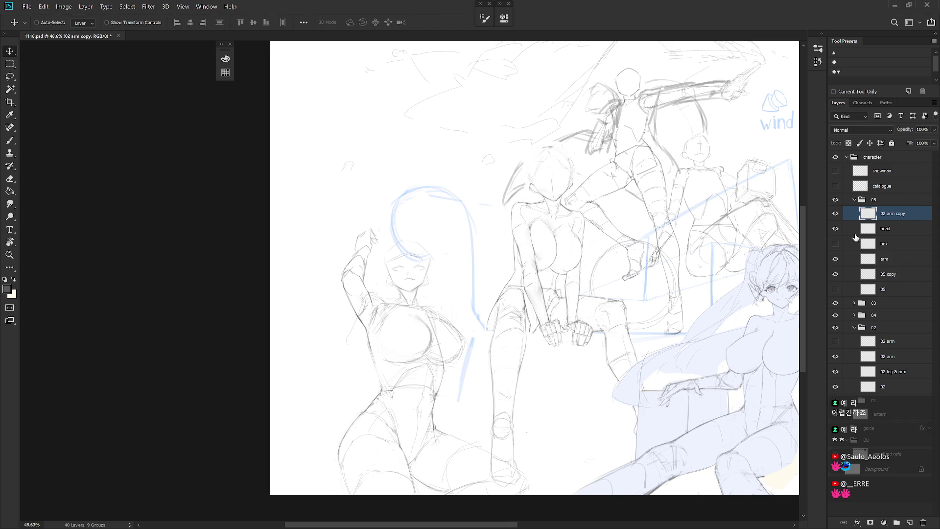
{"action": "left_click", "coordinate": [835, 259]}
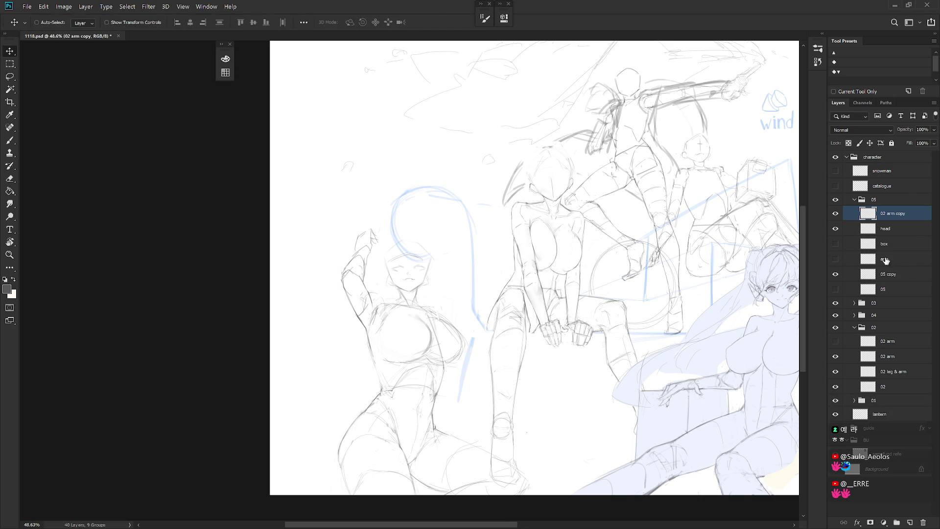
Step: Rotate the 02 arm copy about 6.4° to bend it behind the head, then zoom out
{"action": "key", "text": "b"}
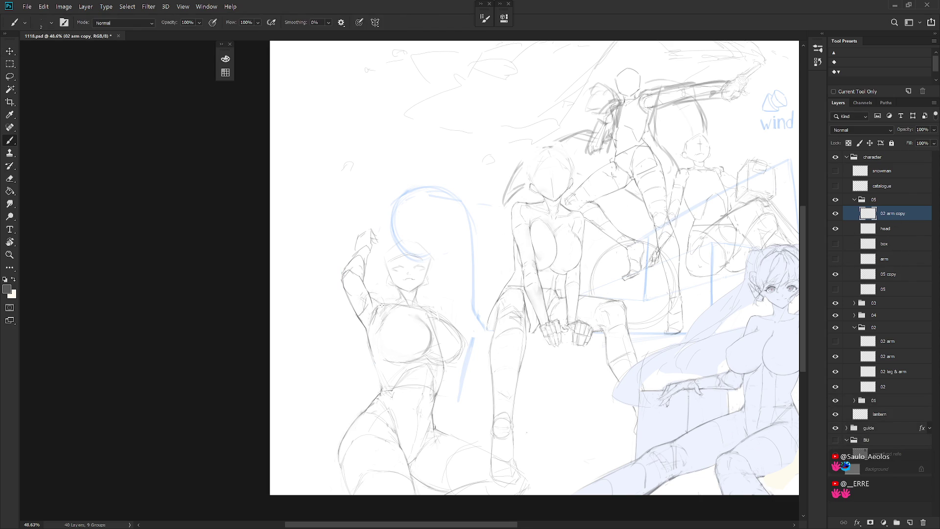
{"action": "key", "text": "ctrl+t"}
{"action": "mouse_move", "coordinate": [410, 289]}
{"action": "left_mouse_down"}
{"action": "mouse_move", "coordinate": [414, 324]}
{"action": "mouse_move", "coordinate": [387, 304]}
{"action": "left_mouse_up"}
{"action": "left_click_drag", "start_coordinate": [343, 384], "coordinate": [338, 380]}
{"action": "key", "text": "Return"}
{"action": "key", "text": "b"}
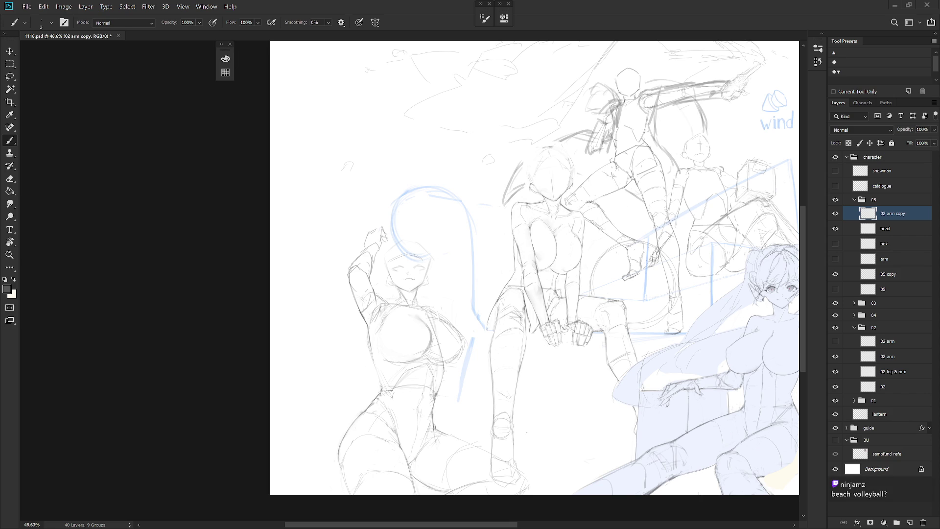
{"action": "left_click_drag", "start_coordinate": [640, 180], "coordinate": [439, 209]}
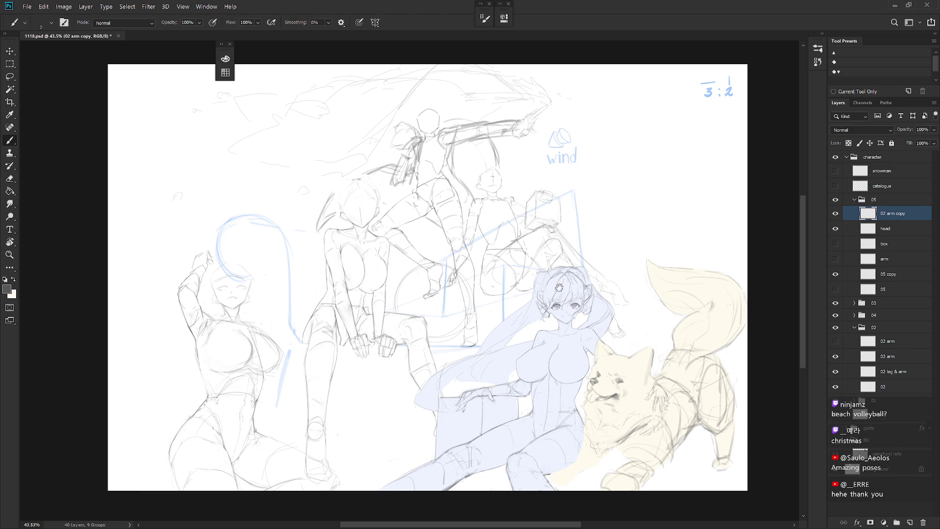
Step: Make the pose sketch layer active and hide the dark rough sketch strokes
{"action": "scroll", "coordinate": [610, 264], "scroll_direction": "left", "scroll_amount": 4}
{"action": "scroll", "coordinate": [611, 265], "scroll_direction": "down", "scroll_amount": 1}
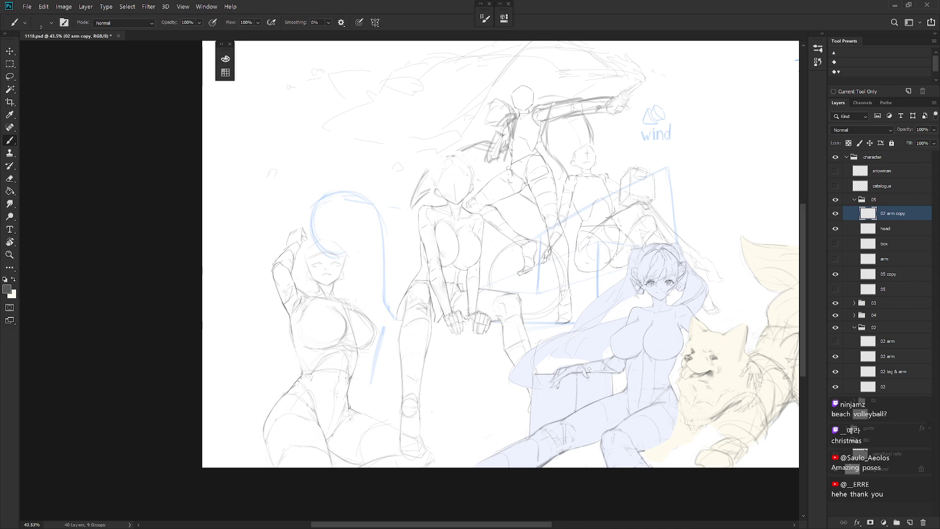
{"action": "scroll", "coordinate": [588, 369], "scroll_direction": "up", "scroll_amount": 2}
{"action": "right_click", "coordinate": [522, 178]}
{"action": "left_click", "coordinate": [566, 191]}
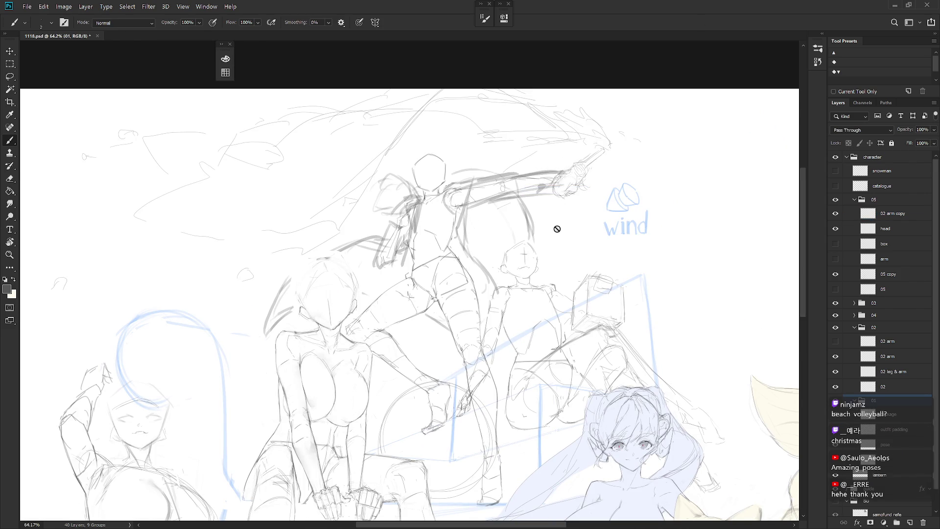
{"action": "left_click", "coordinate": [835, 445]}
{"action": "left_click", "coordinate": [835, 445]}
{"action": "left_click", "coordinate": [834, 434]}
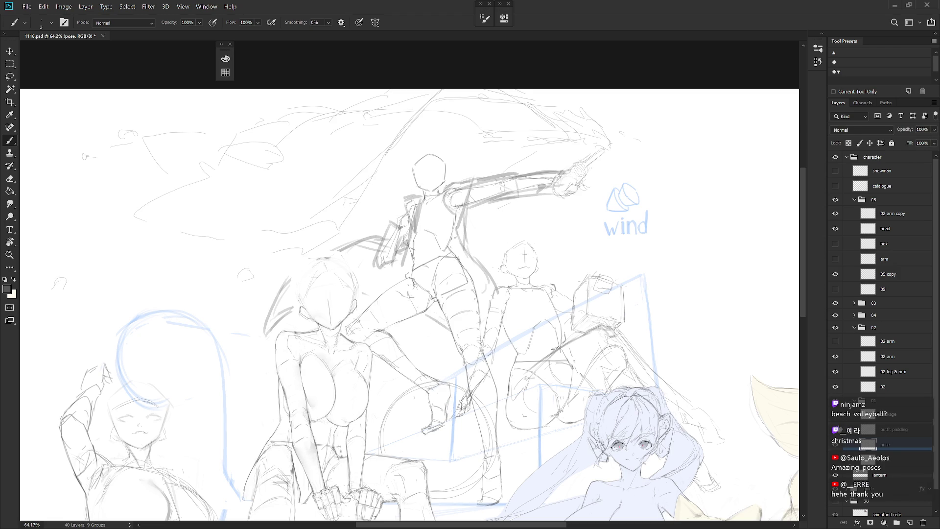
{"action": "left_click", "coordinate": [837, 429]}
{"action": "left_click_drag", "start_coordinate": [608, 272], "coordinate": [579, 278]}
Step: Redraw the object in the outstretched hand as a smaller rounded shape with brush and eraser
{"action": "key", "text": "e"}
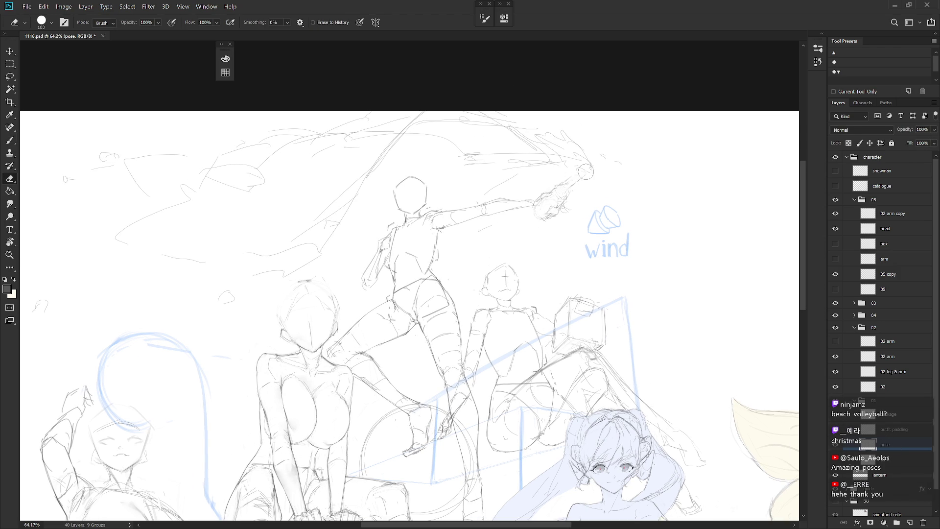
{"action": "key", "text": "b"}
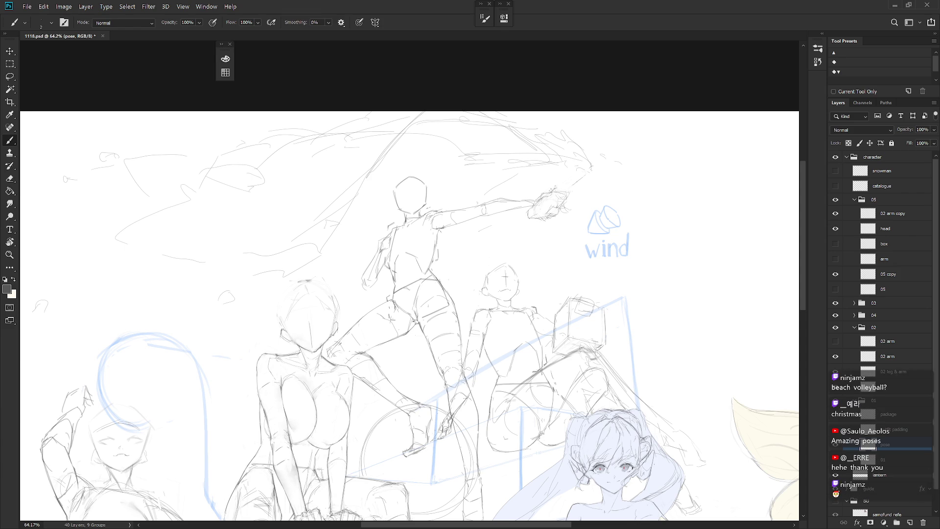
{"action": "key", "text": "e"}
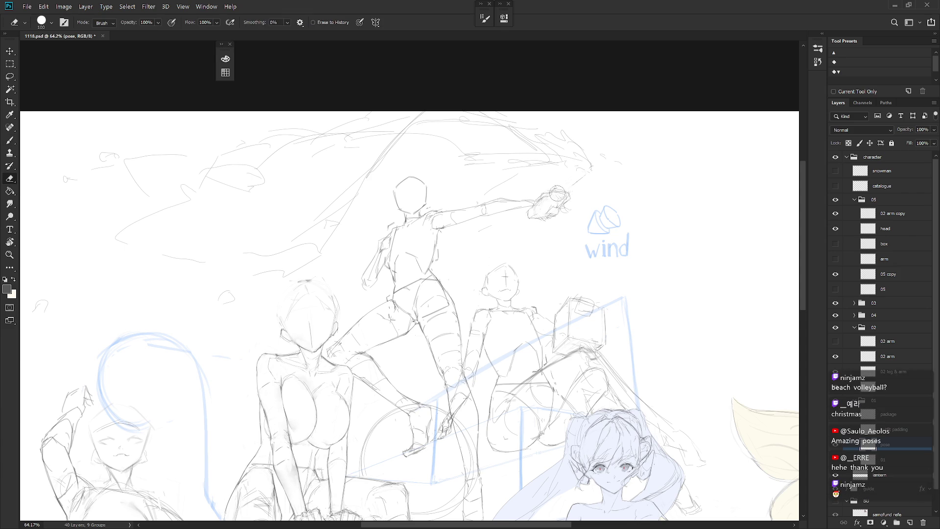
{"action": "key", "text": "b"}
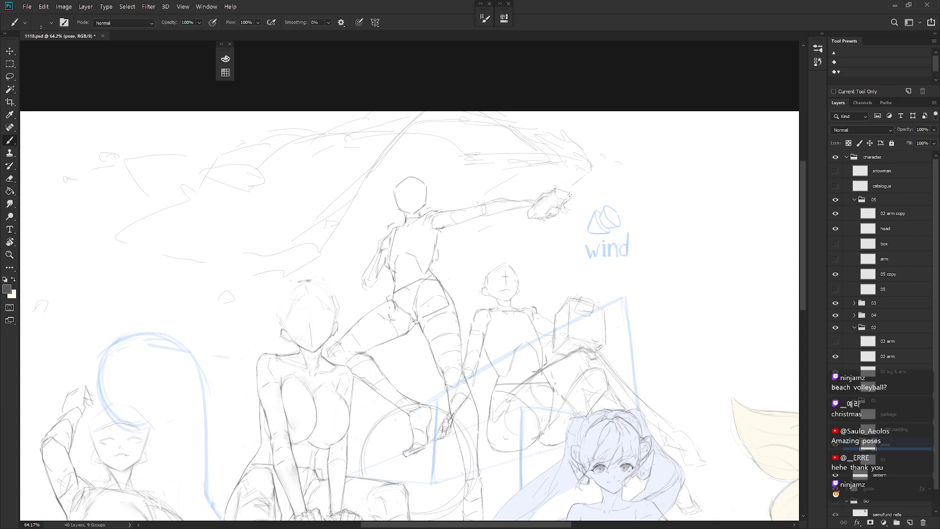
{"action": "key", "text": "e"}
{"action": "key", "text": "b"}
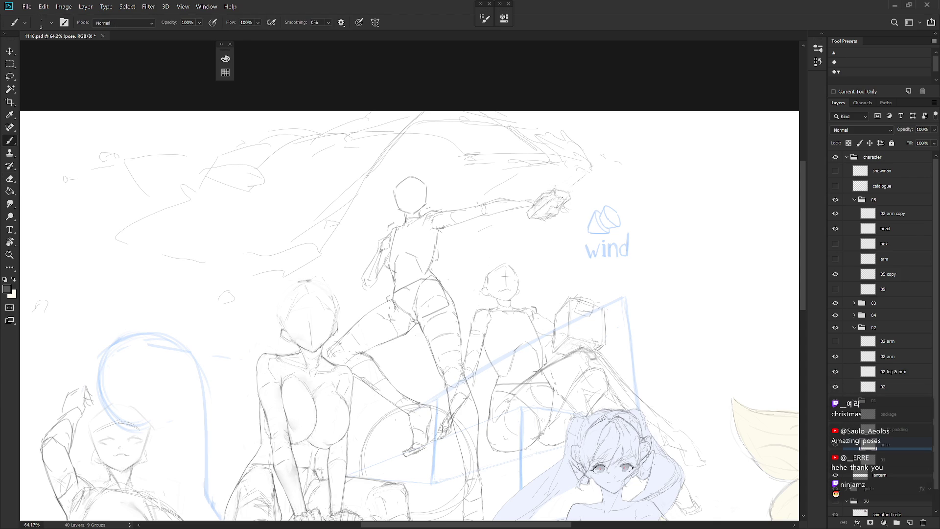
{"action": "key", "text": "e"}
{"action": "key", "text": "b"}
{"action": "key", "text": "e"}
{"action": "key", "text": "b"}
{"action": "key", "text": "e"}
{"action": "left_click_drag", "start_coordinate": [540, 221], "coordinate": [555, 213]}
{"action": "key", "text": "b"}
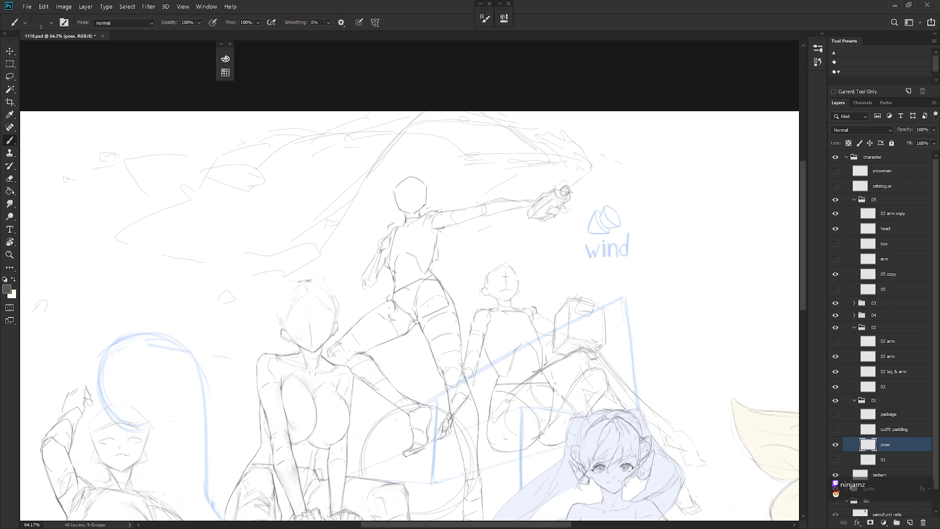
Step: Draw a small curl beside the sketched hand and compare against the pose layer
{"action": "key", "text": "e"}
{"action": "key", "text": "b"}
{"action": "left_click_drag", "start_coordinate": [573, 201], "coordinate": [577, 206]}
{"action": "left_click", "coordinate": [835, 445]}
{"action": "left_click", "coordinate": [835, 444]}
Step: Lasso the strokes above the flying figure's arm and nudge them slightly down and left
{"action": "key", "text": "l"}
{"action": "mouse_move", "coordinate": [481, 175]}
{"action": "left_mouse_down"}
{"action": "mouse_move", "coordinate": [579, 190]}
{"action": "mouse_move", "coordinate": [529, 76]}
{"action": "mouse_move", "coordinate": [137, 108]}
{"action": "mouse_move", "coordinate": [22, 304]}
{"action": "mouse_move", "coordinate": [204, 350]}
{"action": "mouse_move", "coordinate": [348, 243]}
{"action": "mouse_move", "coordinate": [404, 165]}
{"action": "left_mouse_up"}
{"action": "key", "text": "ctrl+t"}
{"action": "left_click_drag", "start_coordinate": [581, 153], "coordinate": [588, 166]}
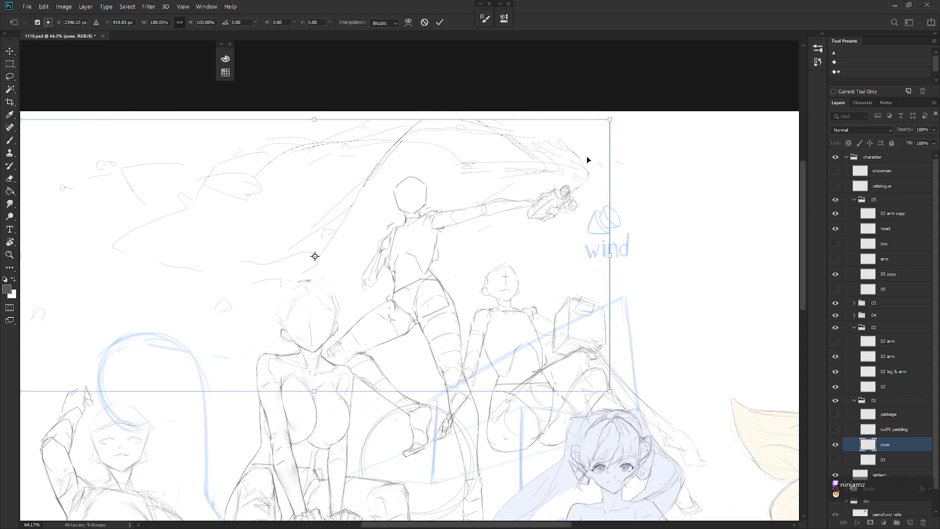
{"action": "key", "text": "Return"}
{"action": "key", "text": "b"}
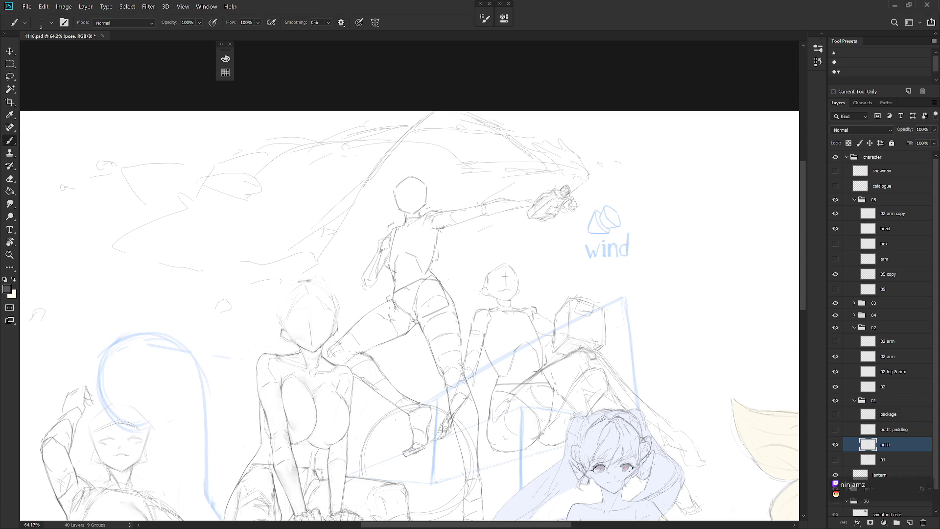
{"action": "scroll", "coordinate": [572, 310], "scroll_direction": "down", "scroll_amount": 5}
{"action": "scroll", "coordinate": [564, 321], "scroll_direction": "up", "scroll_amount": 1}
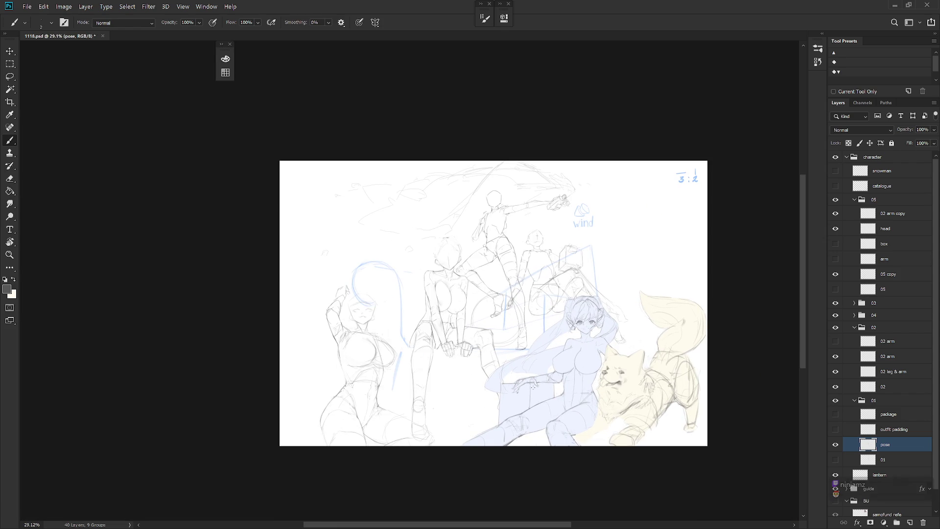
Step: Collapse group 01 and hide the 02 arm copy layer after comparing
{"action": "scroll", "coordinate": [504, 339], "scroll_direction": "up", "scroll_amount": 2}
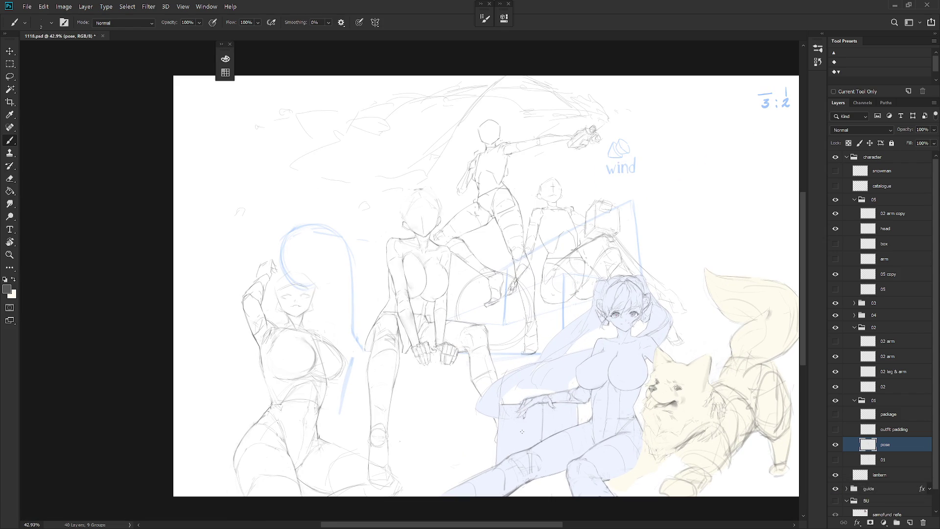
{"action": "left_click", "coordinate": [866, 398]}
{"action": "left_click", "coordinate": [903, 216]}
{"action": "left_click", "coordinate": [835, 214]}
{"action": "left_click", "coordinate": [834, 213]}
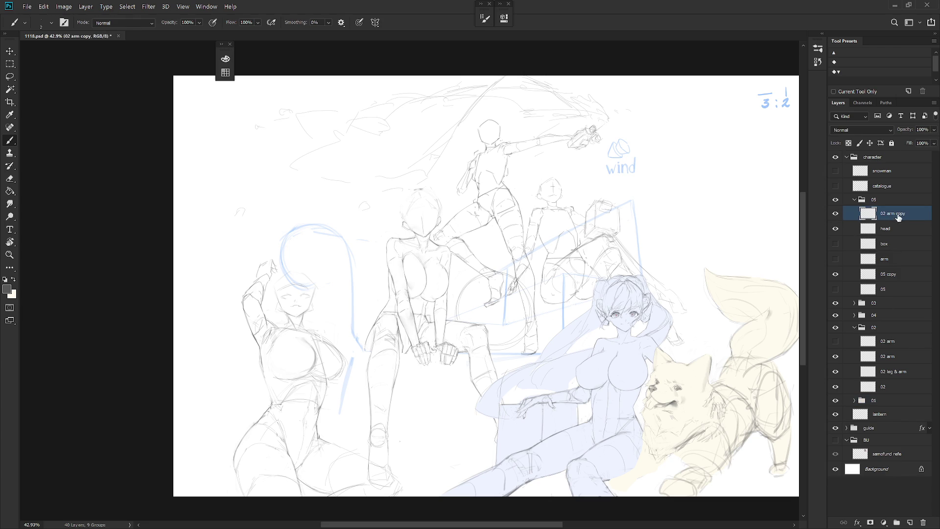
{"action": "scroll", "coordinate": [523, 336], "scroll_direction": "left", "scroll_amount": 5}
{"action": "scroll", "coordinate": [523, 335], "scroll_direction": "down", "scroll_amount": 2}
{"action": "left_click", "coordinate": [835, 214]}
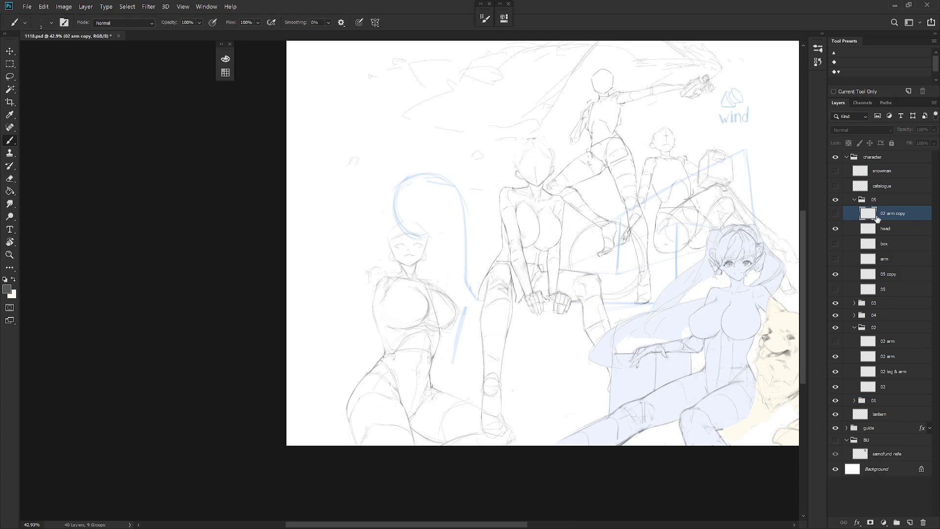
Step: Select the 05 copy layer and touch up its strokes with brush and eraser
{"action": "left_click", "coordinate": [895, 275]}
{"action": "scroll", "coordinate": [391, 303], "scroll_direction": "up", "scroll_amount": 2}
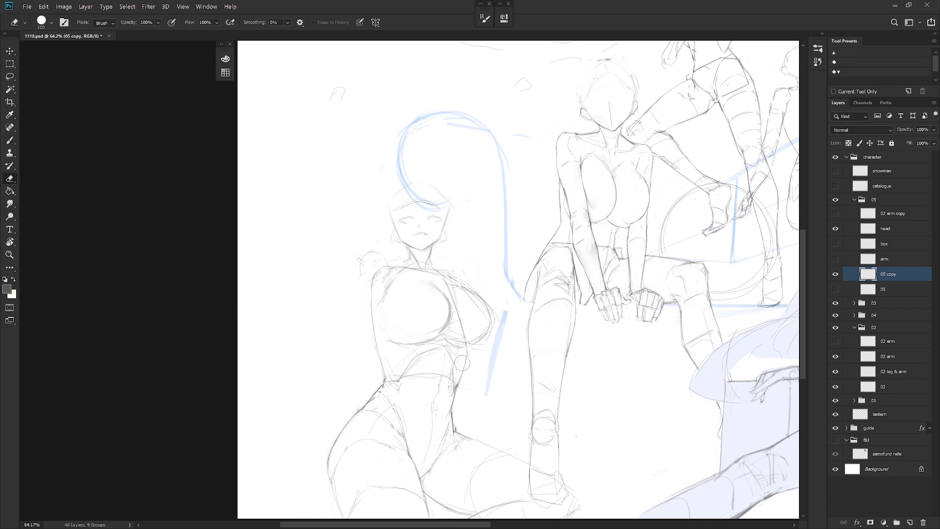
{"action": "key", "text": "e"}
{"action": "key", "text": "b"}
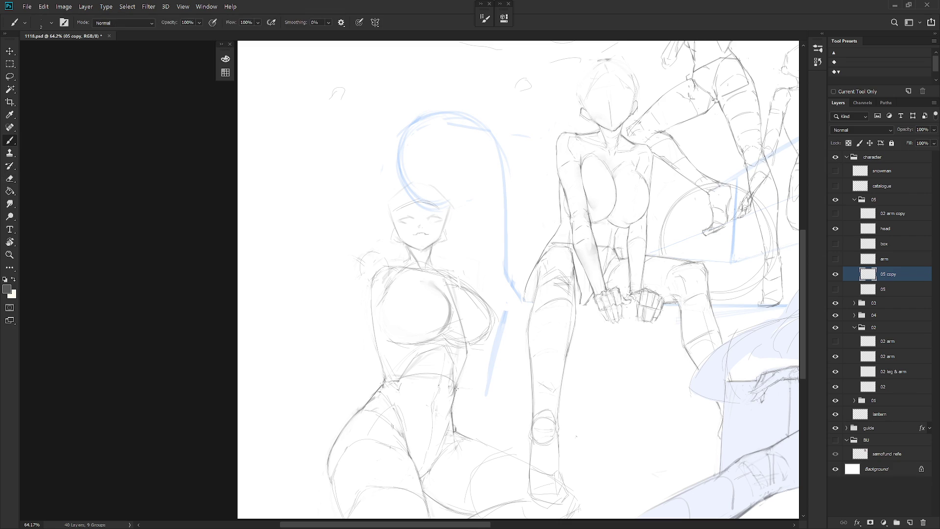
{"action": "key", "text": "e"}
{"action": "key", "text": "b"}
Step: Draw and erase a trial stroke across the left figure's chest
{"action": "left_click_drag", "start_coordinate": [541, 370], "coordinate": [562, 353]}
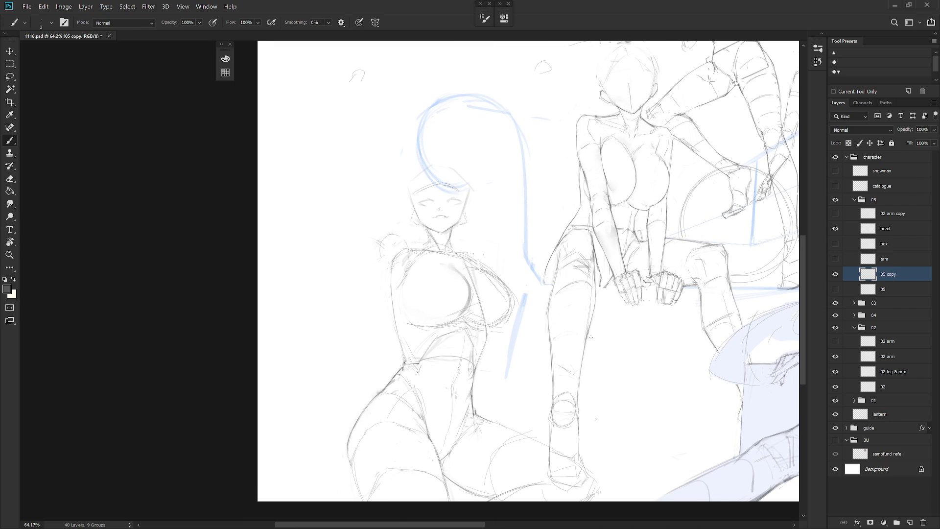
{"action": "left_click_drag", "start_coordinate": [419, 269], "coordinate": [443, 266]}
{"action": "key", "text": "e"}
{"action": "key", "text": "b"}
{"action": "key", "text": "e"}
{"action": "key", "text": "b"}
{"action": "key", "text": "e"}
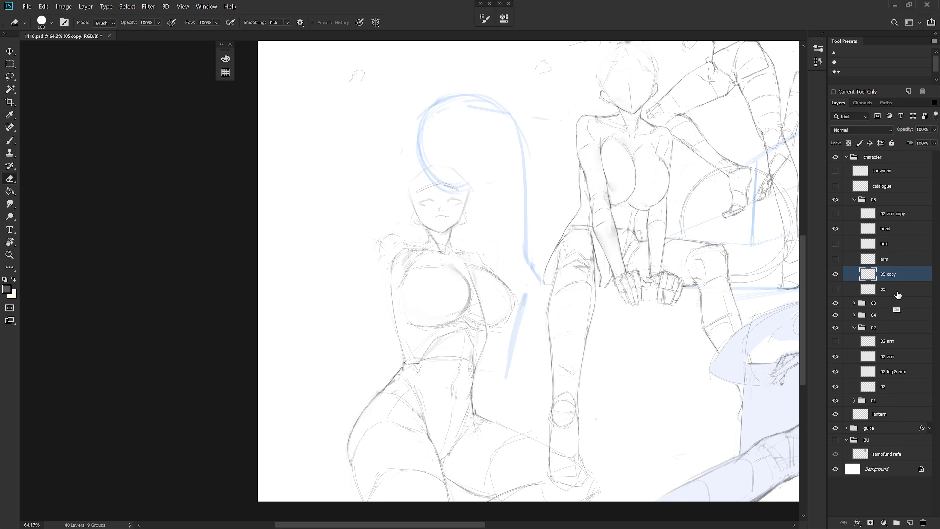
Step: Duplicate 05 copy as 05 copy 2 and hide the original 05 copy layer
{"action": "key", "text": "ctrl+j"}
{"action": "left_click", "coordinate": [835, 289]}
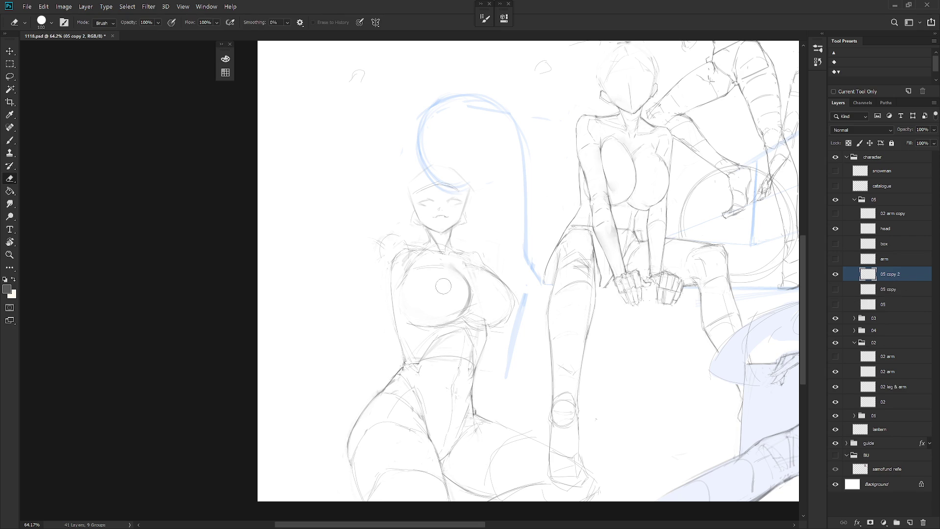
{"action": "key", "text": "b"}
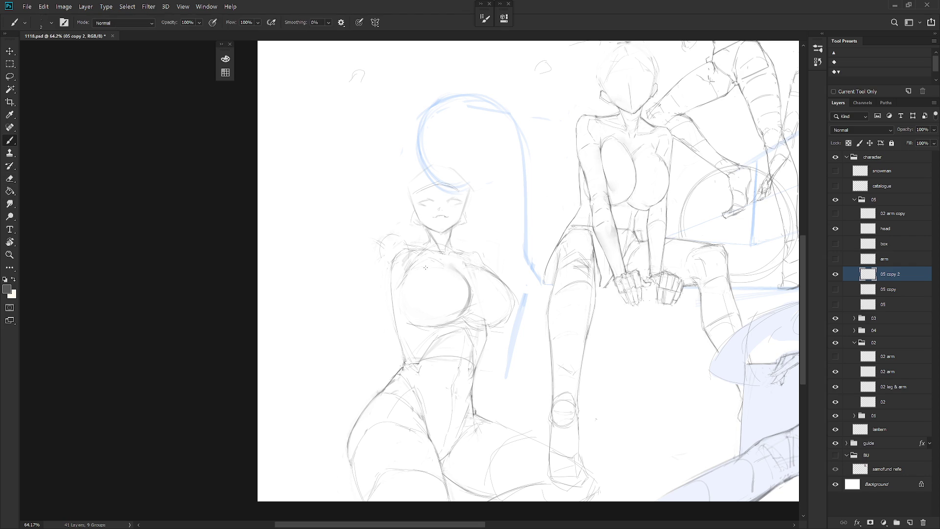
{"action": "key", "text": "e"}
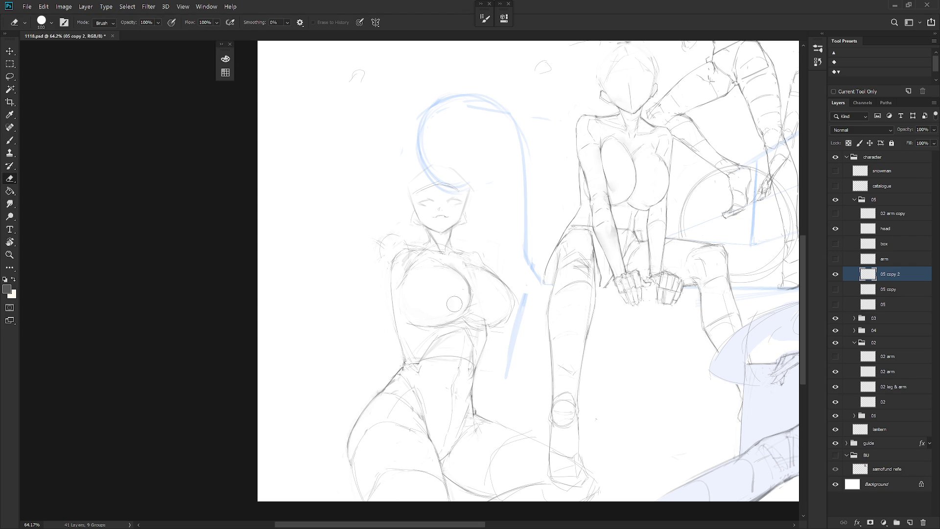
{"action": "key", "text": "b"}
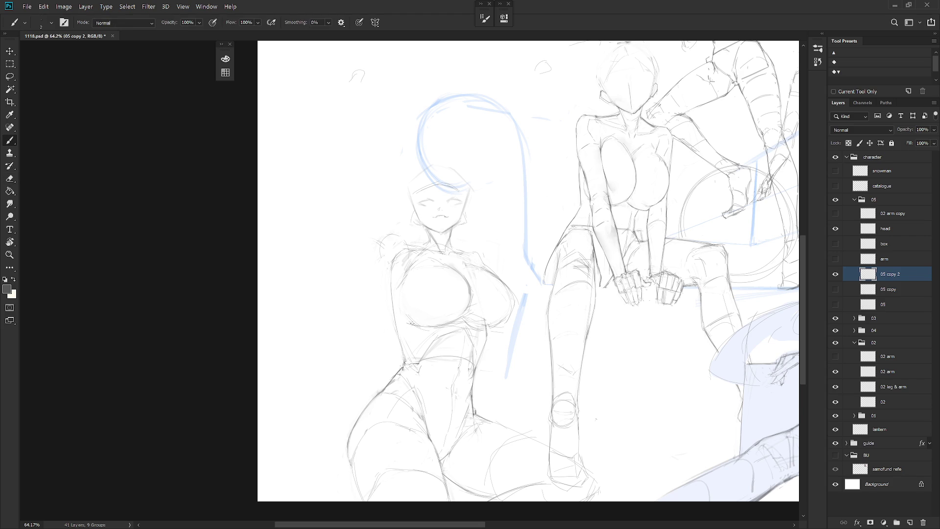
Step: Rework the torso with brush, eraser and low-strength smudge on a rotated canvas
{"action": "key", "text": "r"}
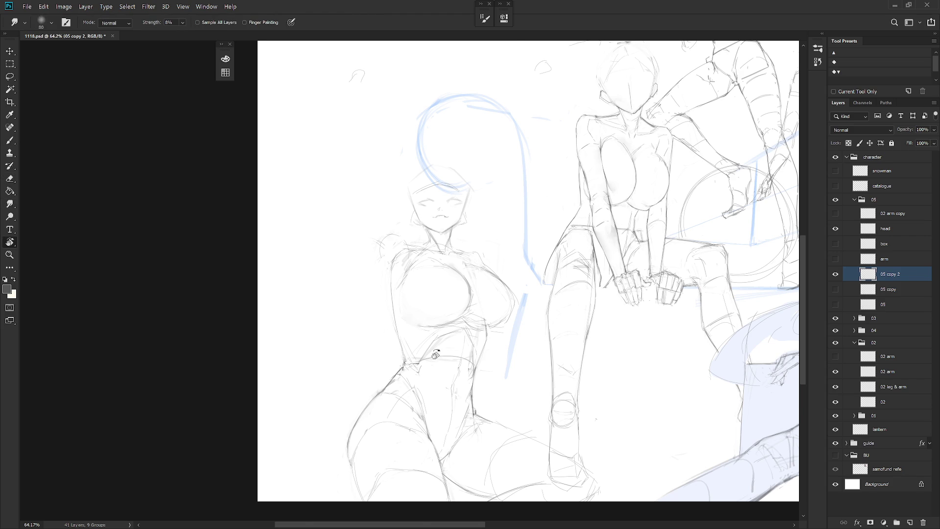
{"action": "left_click_drag", "start_coordinate": [431, 351], "coordinate": [458, 294]}
{"action": "key", "text": "e"}
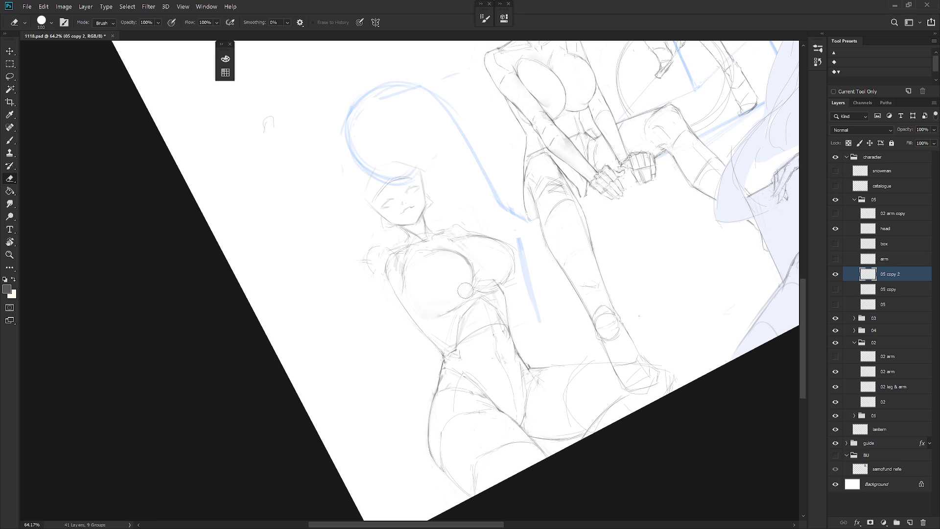
{"action": "key", "text": "b"}
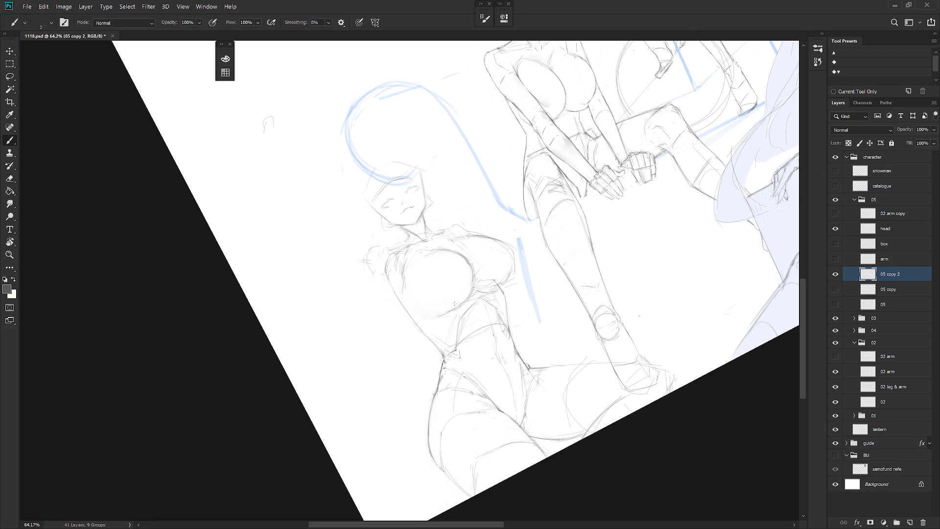
{"action": "key", "text": "r"}
{"action": "key", "text": "e"}
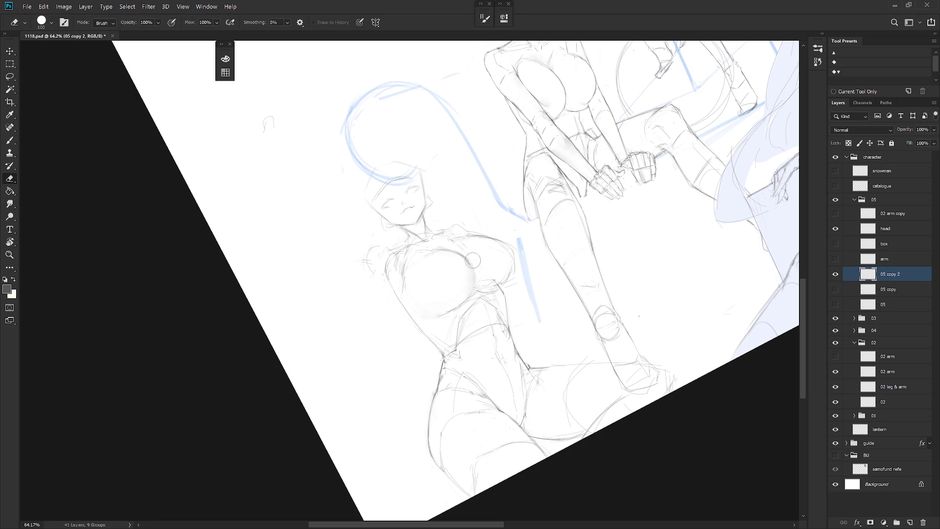
{"action": "key", "text": "Escape"}
{"action": "key", "text": "b"}
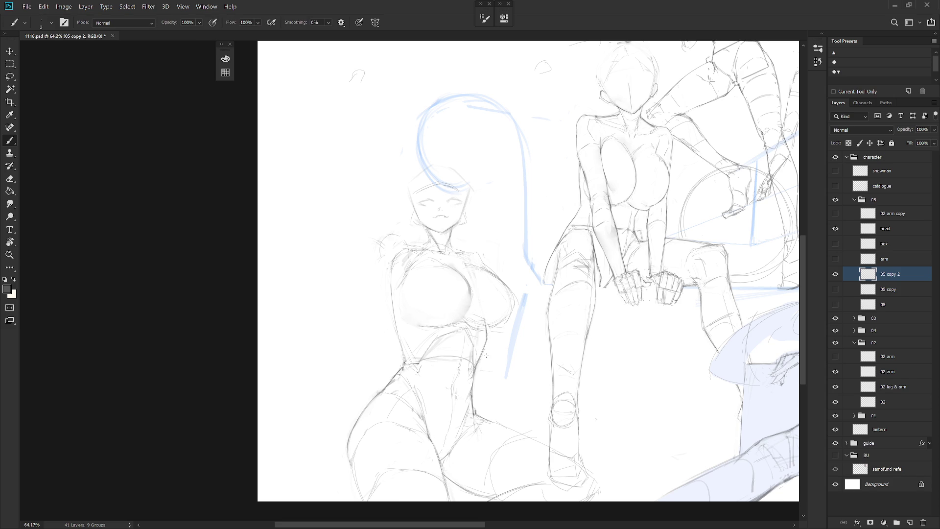
{"action": "key", "text": "e"}
{"action": "key", "text": "b"}
Step: Clear the stray pencil marks left of the neck and shoulder
{"action": "key", "text": "l"}
{"action": "mouse_move", "coordinate": [409, 242]}
{"action": "left_mouse_down"}
{"action": "mouse_move", "coordinate": [373, 240]}
{"action": "mouse_move", "coordinate": [387, 264]}
{"action": "left_mouse_up"}
{"action": "key", "text": "ctrl+d"}
{"action": "key", "text": "b"}
{"action": "key", "text": "e"}
{"action": "key", "text": "b"}
{"action": "key", "text": "e"}
{"action": "key", "text": "b"}
{"action": "key", "text": "e"}
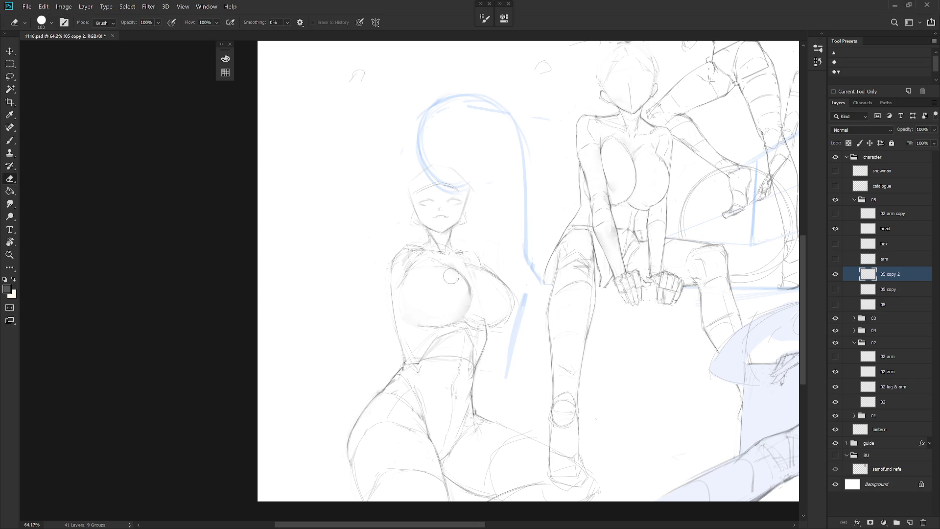
Step: Compare the 05 copy 2 and head layers, then make the head layer active
{"action": "left_click", "coordinate": [834, 277]}
{"action": "left_click", "coordinate": [835, 277]}
{"action": "left_click", "coordinate": [835, 229]}
{"action": "left_click", "coordinate": [835, 228]}
{"action": "left_click", "coordinate": [889, 228]}
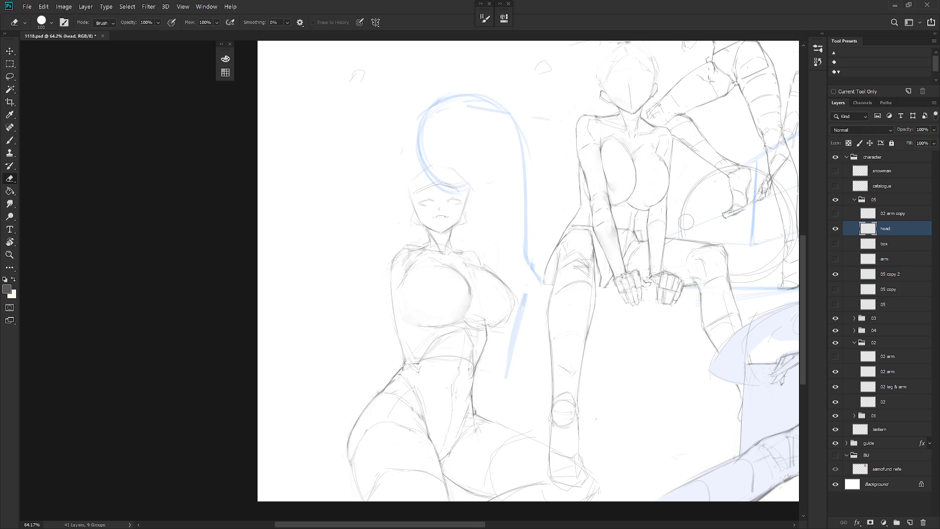
Step: On layer 05 copy 2, lasso part of the left figure's chest lines and nudge them slightly with Free Transform
{"action": "key", "text": "l"}
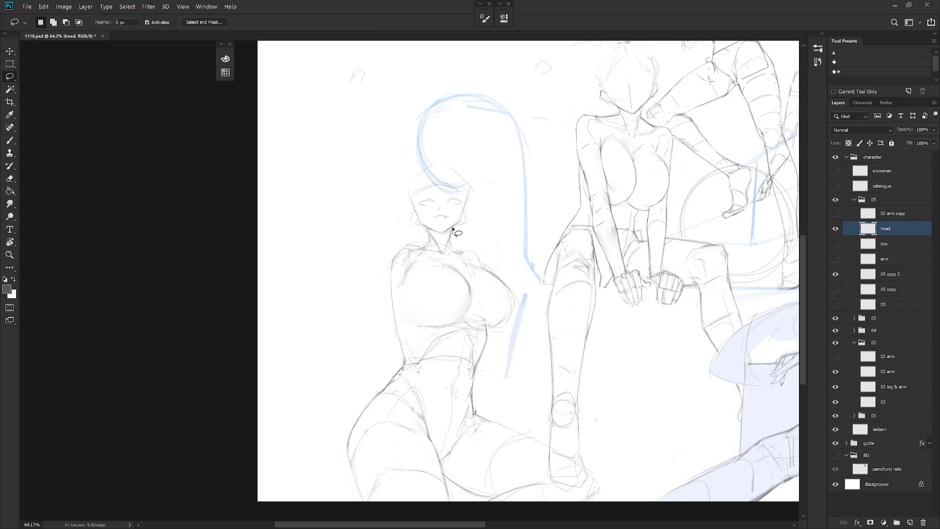
{"action": "key", "text": "e"}
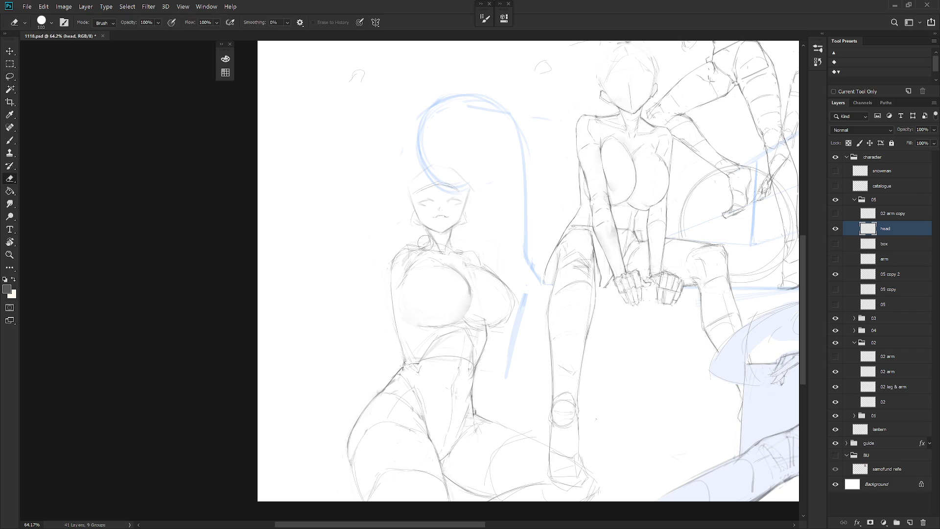
{"action": "key", "text": "b"}
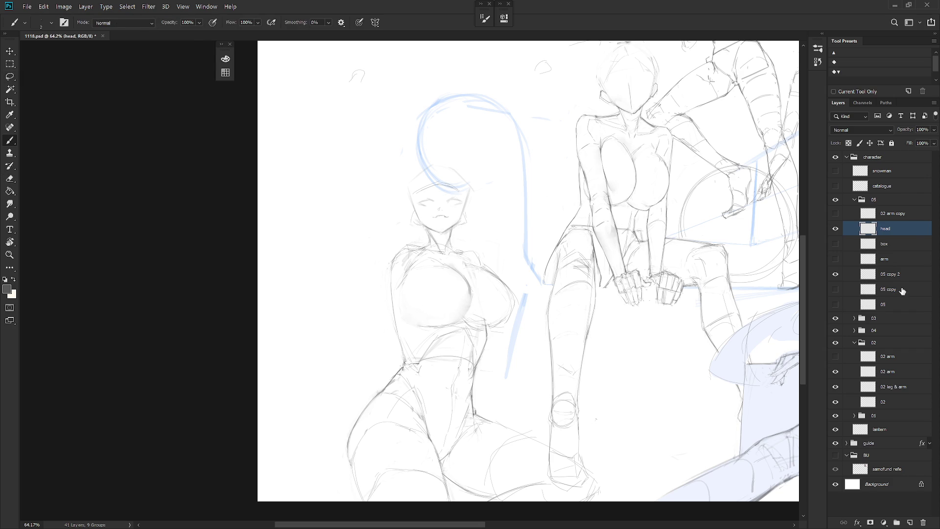
{"action": "left_click", "coordinate": [901, 277]}
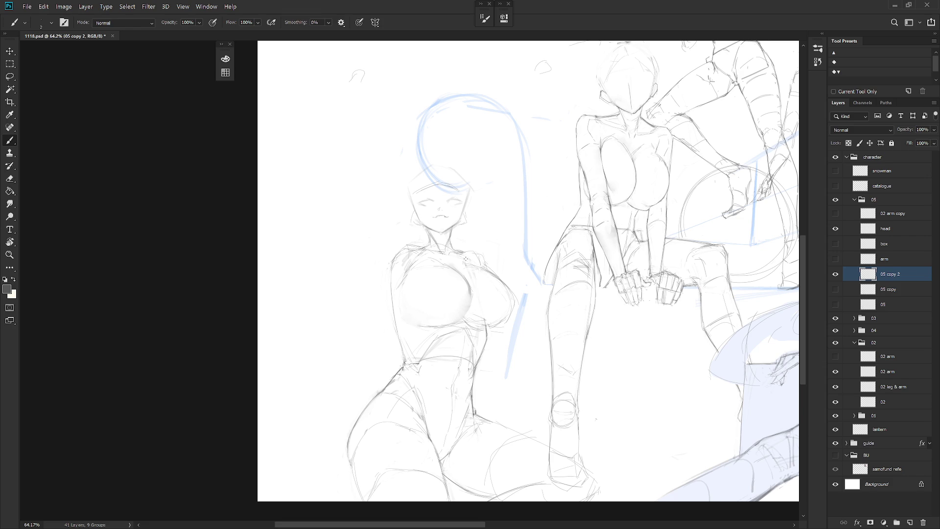
{"action": "key", "text": "e"}
{"action": "key", "text": "b"}
{"action": "key", "text": "l"}
{"action": "mouse_move", "coordinate": [426, 332]}
{"action": "left_mouse_down"}
{"action": "mouse_move", "coordinate": [490, 332]}
{"action": "mouse_move", "coordinate": [521, 295]}
{"action": "mouse_move", "coordinate": [456, 258]}
{"action": "mouse_move", "coordinate": [419, 264]}
{"action": "mouse_move", "coordinate": [420, 331]}
{"action": "left_mouse_up"}
{"action": "key", "text": "ctrl+t"}
{"action": "left_click_drag", "start_coordinate": [499, 318], "coordinate": [500, 322]}
{"action": "key", "text": "Return"}
{"action": "key", "text": "ctrl+d"}
Step: Touch up the nudged chest lines with the Eraser, Smudge and Brush tools
{"action": "key", "text": "e"}
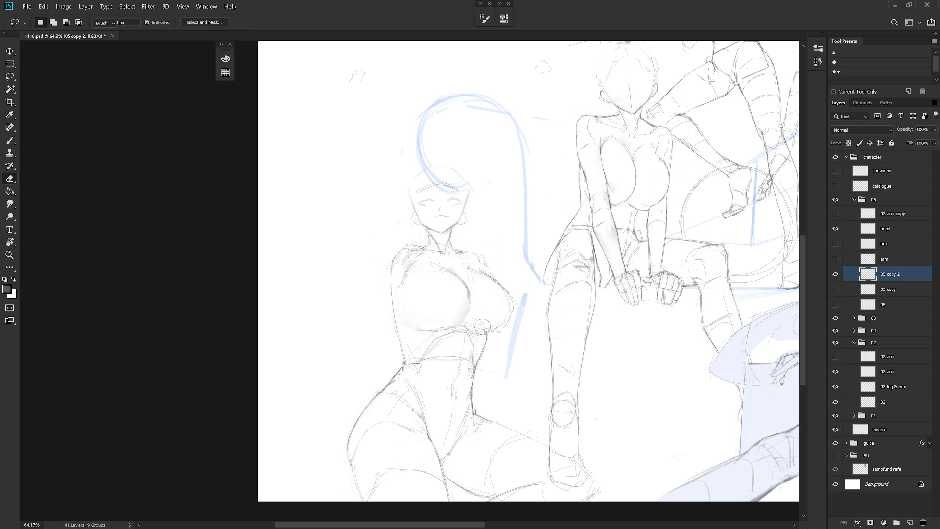
{"action": "key", "text": "b"}
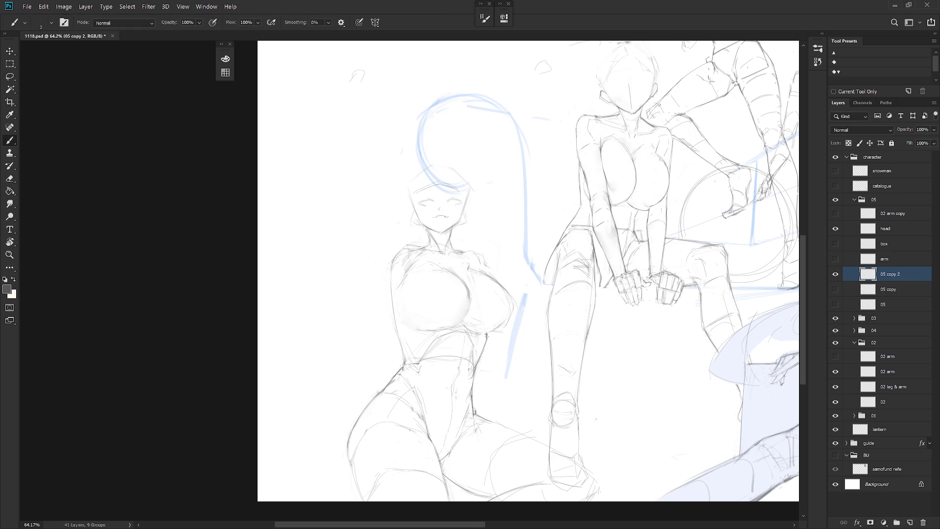
{"action": "key", "text": "e"}
{"action": "key", "text": "r"}
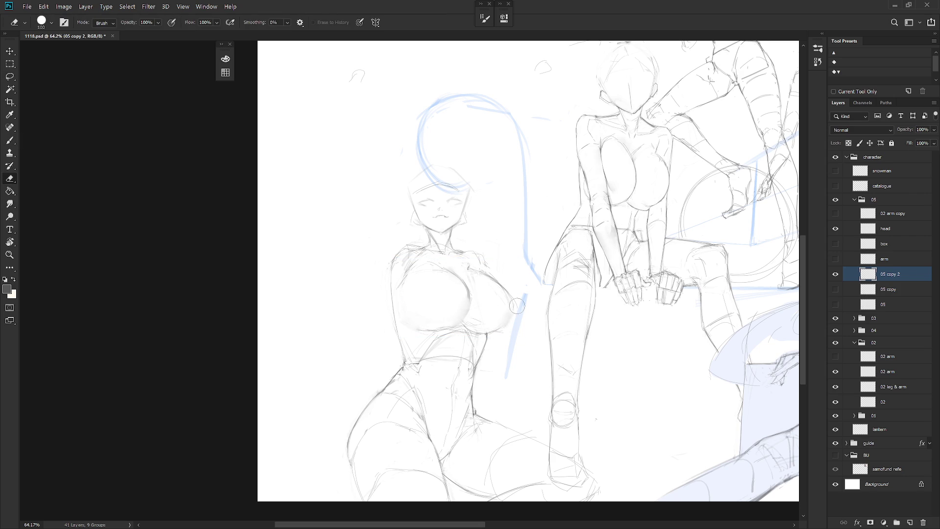
{"action": "key", "text": "b"}
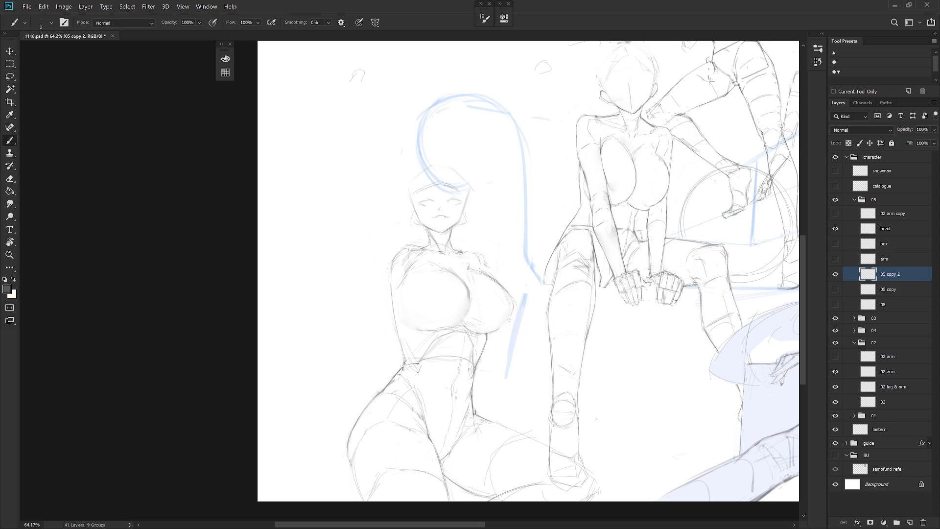
{"action": "key", "text": "e"}
{"action": "key", "text": "b"}
Step: Zoom in and redraw the left figure's hip and waist lines with the fine 2 px brush
{"action": "scroll", "coordinate": [530, 318], "scroll_direction": "down", "scroll_amount": 3}
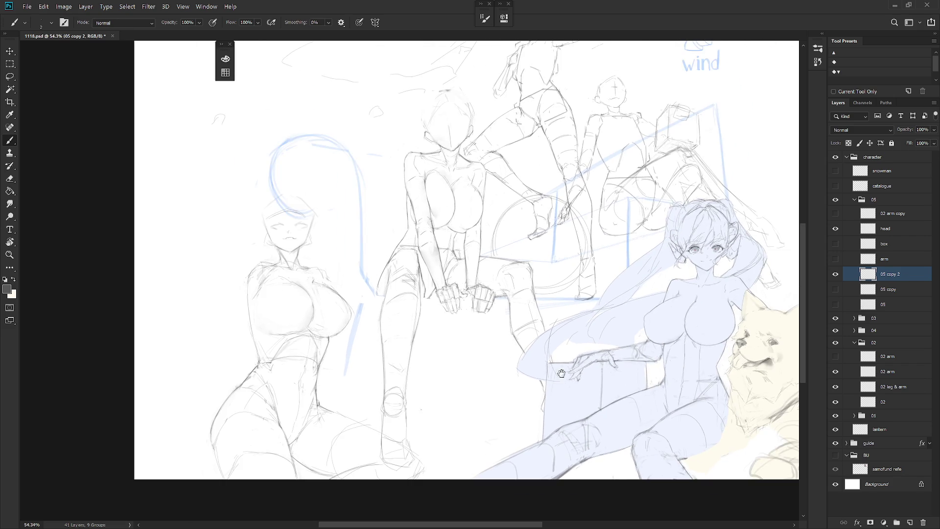
{"action": "scroll", "coordinate": [482, 397], "scroll_direction": "down", "scroll_amount": 1}
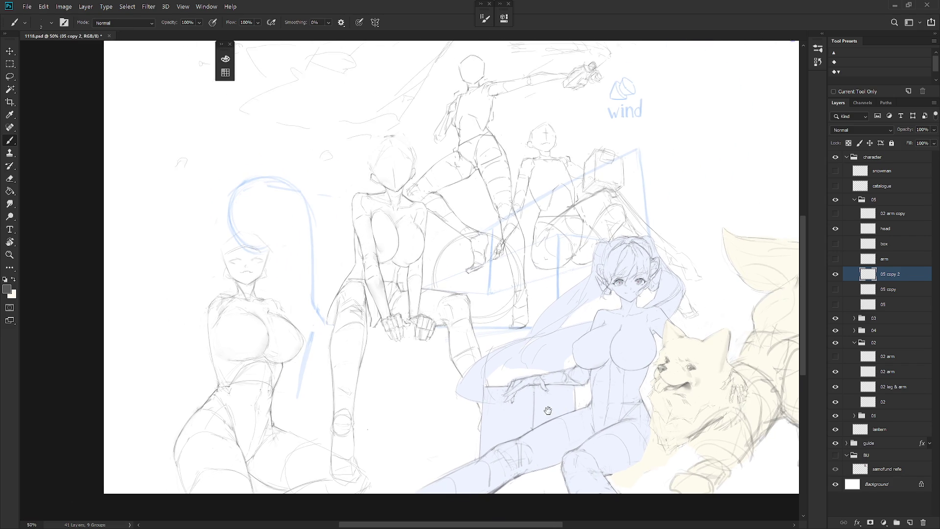
{"action": "scroll", "coordinate": [558, 421], "scroll_direction": "down", "scroll_amount": 3}
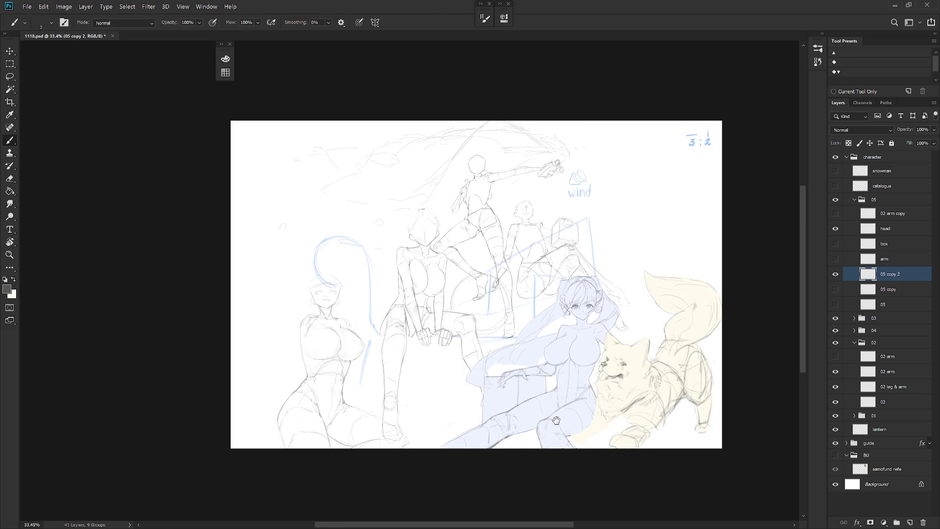
{"action": "scroll", "coordinate": [446, 427], "scroll_direction": "up", "scroll_amount": 3}
{"action": "key", "text": "e"}
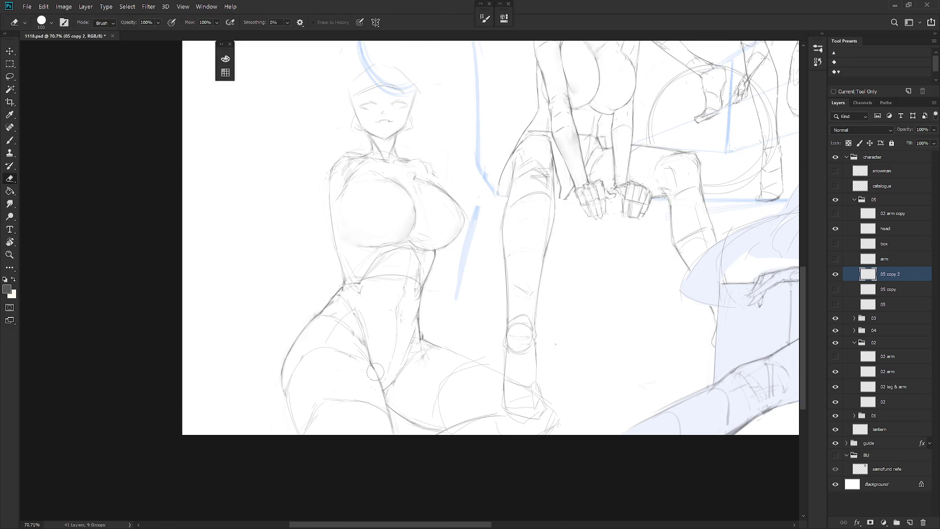
{"action": "key", "text": "b"}
{"action": "left_click_drag", "start_coordinate": [386, 413], "coordinate": [394, 435]}
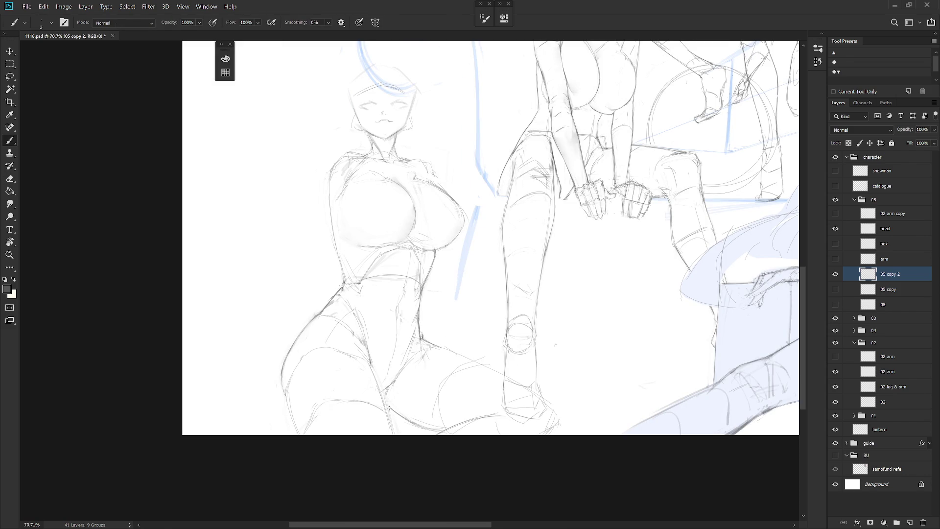
{"action": "left_click_drag", "start_coordinate": [392, 428], "coordinate": [379, 389]}
{"action": "left_click_drag", "start_coordinate": [391, 386], "coordinate": [384, 392]}
{"action": "key", "text": "e"}
{"action": "key", "text": "b"}
{"action": "key", "text": "e"}
{"action": "key", "text": "b"}
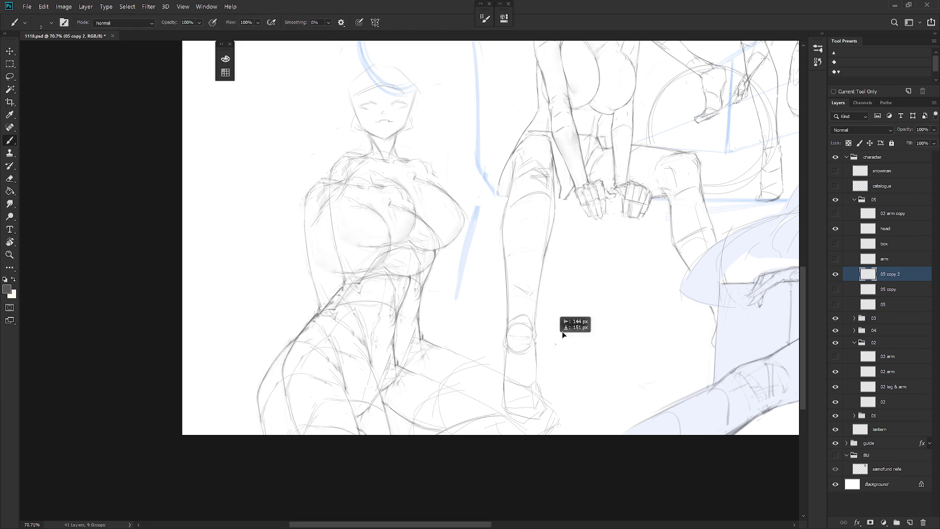
Step: Zoom out to bring the dog into view and save 1118.psd
{"action": "scroll", "coordinate": [531, 356], "scroll_direction": "down", "scroll_amount": 3}
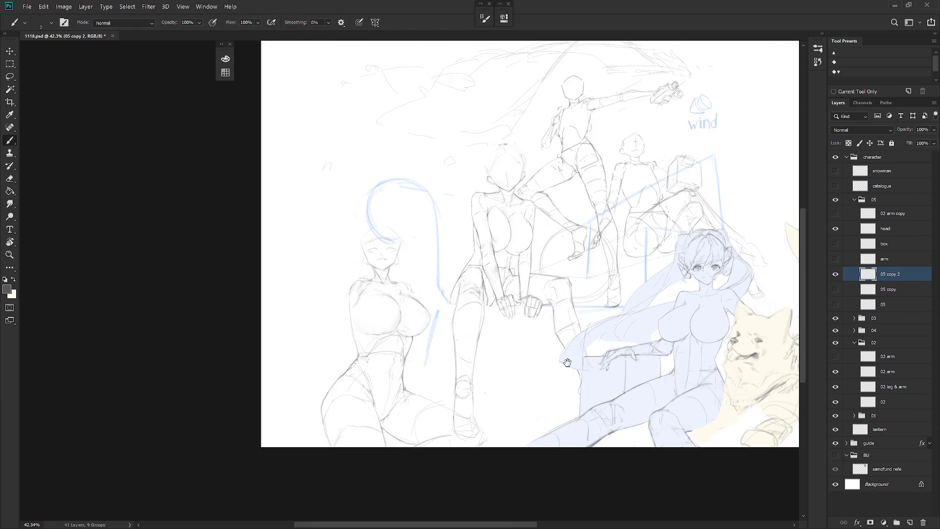
{"action": "left_click_drag", "start_coordinate": [567, 363], "coordinate": [423, 394]}
{"action": "key", "text": "ctrl+s"}
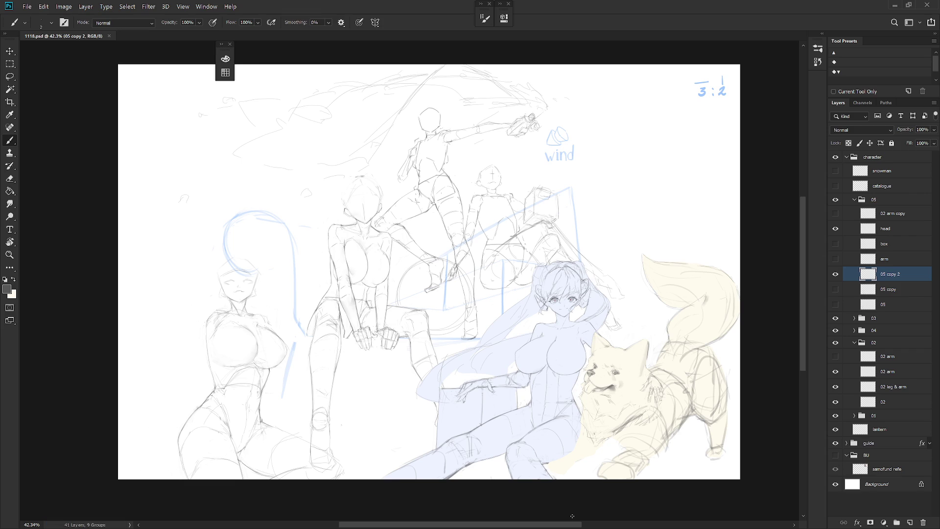
Step: Collapse the character group and add an empty Layer 1 at the top of the stack
{"action": "left_click", "coordinate": [880, 163]}
{"action": "left_click", "coordinate": [847, 156]}
{"action": "key", "text": "ctrl+shift+n"}
{"action": "key", "text": "Return"}
{"action": "left_click", "coordinate": [817, 62]}
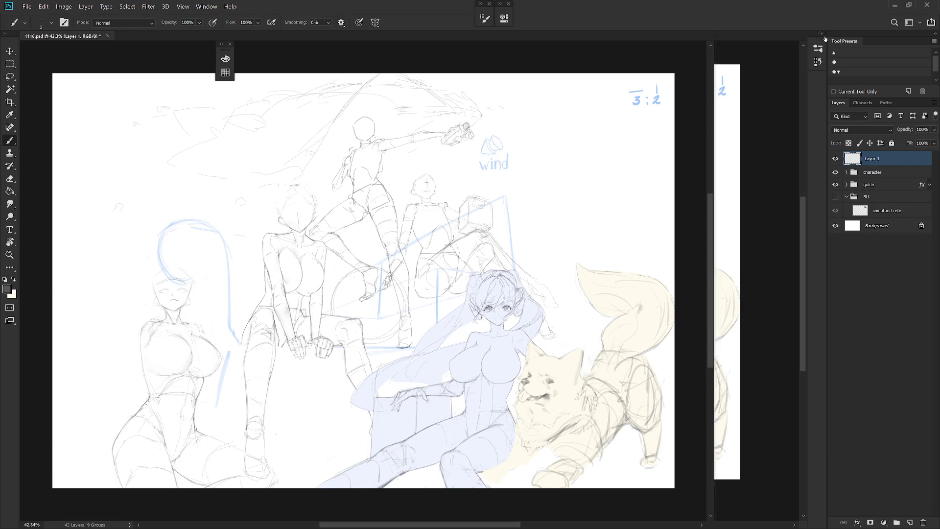
{"action": "left_click", "coordinate": [770, 498]}
{"action": "left_click", "coordinate": [807, 509]}
{"action": "key", "text": "ctrl+z"}
{"action": "left_click", "coordinate": [805, 508]}
Step: Set the painting colour to red and choose the Draw 02 brush
{"action": "key", "text": "x"}
{"action": "key", "text": "x"}
{"action": "key", "text": "x"}
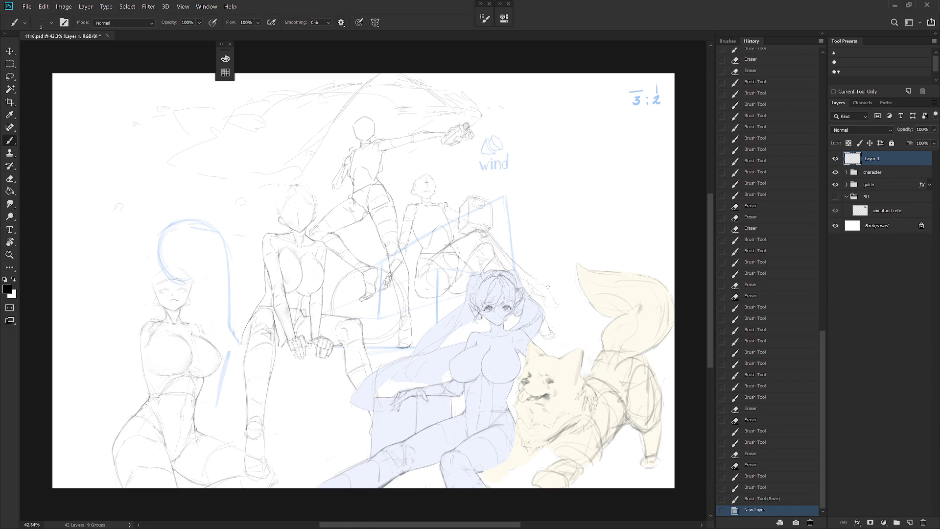
{"action": "left_click_drag", "start_coordinate": [240, 63], "coordinate": [370, 55]}
{"action": "left_click", "coordinate": [823, 34]}
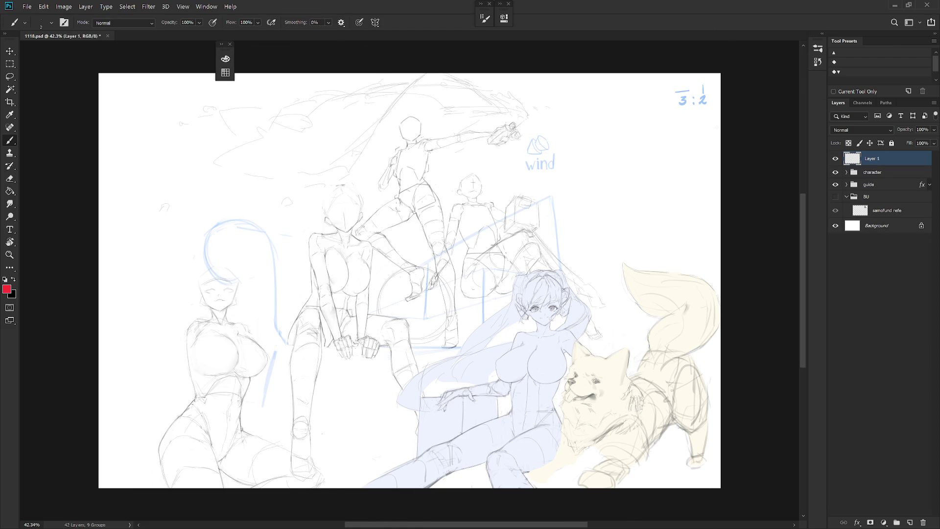
{"action": "right_click", "coordinate": [620, 186]}
{"action": "left_click", "coordinate": [732, 293]}
{"action": "left_click", "coordinate": [703, 370]}
{"action": "left_click", "coordinate": [899, 162]}
Step: Switch to full-screen view and bring up the canvas surround colour options
{"action": "key", "text": "f"}
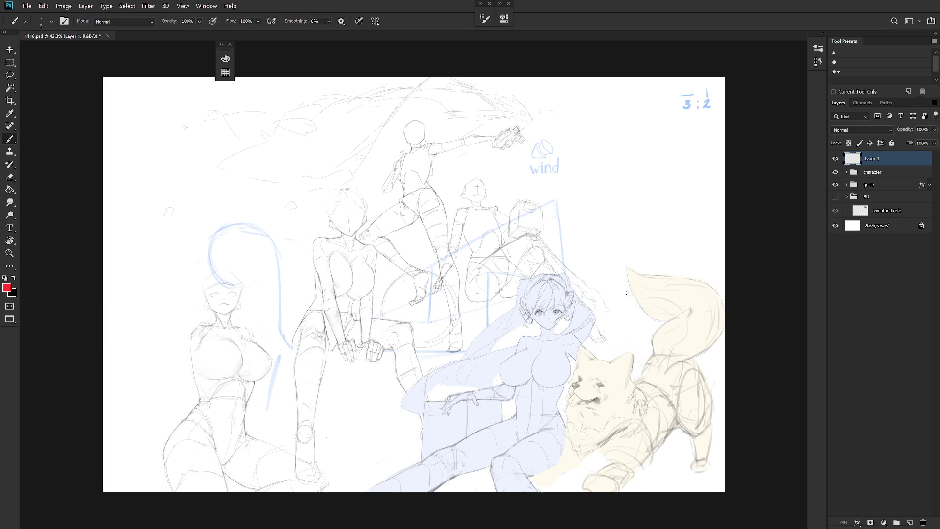
{"action": "key", "text": "f"}
{"action": "right_click", "coordinate": [835, 324]}
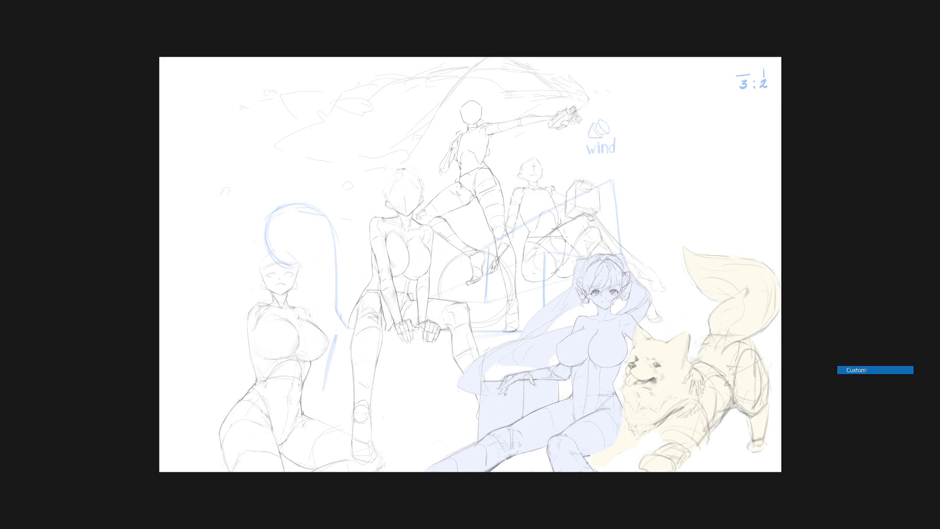
Step: Make the area around the canvas white and frame the empty space right of the figures
{"action": "left_click", "coordinate": [854, 367]}
{"action": "scroll", "coordinate": [703, 390], "scroll_direction": "up", "scroll_amount": 1}
{"action": "left_click_drag", "start_coordinate": [632, 399], "coordinate": [635, 429]}
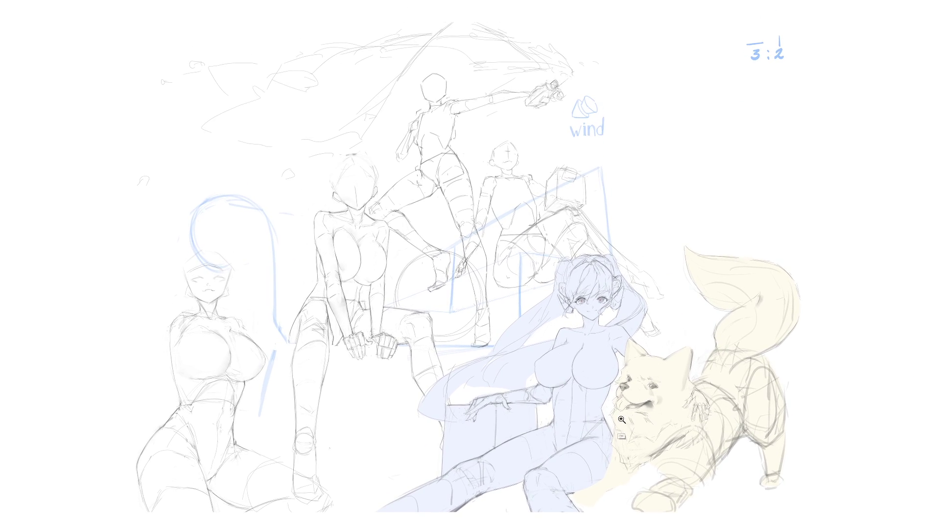
{"action": "scroll", "coordinate": [605, 423], "scroll_direction": "up", "scroll_amount": 1}
{"action": "scroll", "coordinate": [604, 424], "scroll_direction": "up", "scroll_amount": 1}
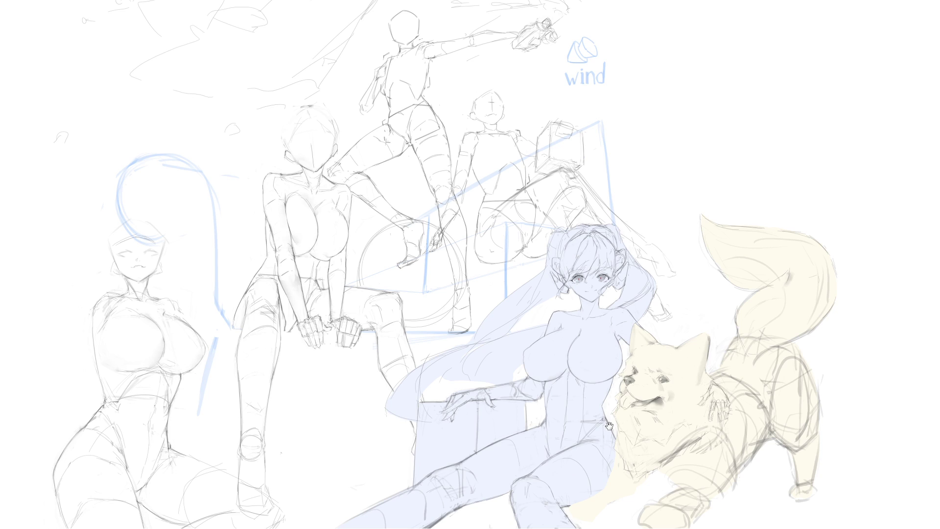
{"action": "left_click_drag", "start_coordinate": [609, 433], "coordinate": [645, 434]}
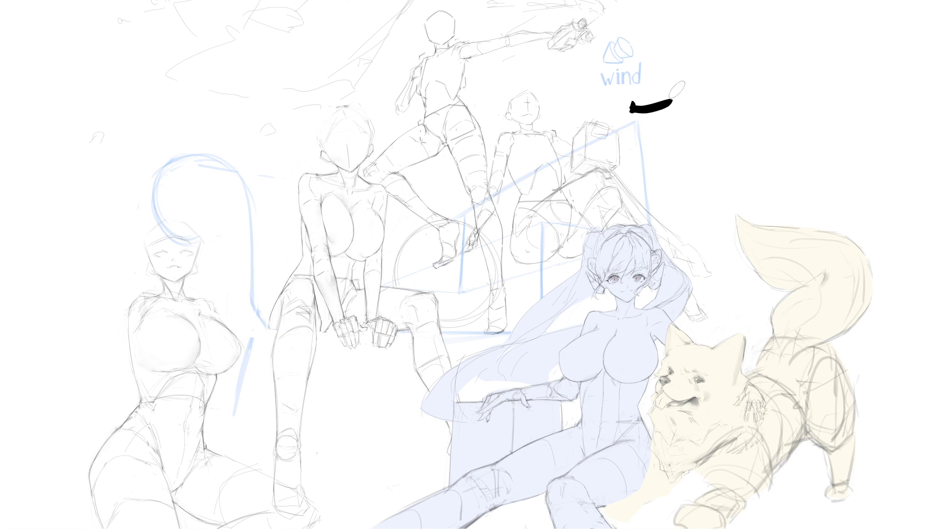
Step: Try a first black lettering attempt right of the figures, then undo and clear it
{"action": "mouse_move", "coordinate": [641, 109]}
{"action": "left_mouse_down"}
{"action": "mouse_move", "coordinate": [670, 109]}
{"action": "mouse_move", "coordinate": [655, 104]}
{"action": "left_mouse_up"}
{"action": "key", "text": "ctrl+z"}
{"action": "key", "text": "ctrl+y"}
{"action": "key", "text": "ctrl+z"}
{"action": "mouse_move", "coordinate": [643, 109]}
{"action": "left_mouse_down"}
{"action": "mouse_move", "coordinate": [655, 141]}
{"action": "mouse_move", "coordinate": [685, 139]}
{"action": "mouse_move", "coordinate": [664, 126]}
{"action": "mouse_move", "coordinate": [682, 140]}
{"action": "mouse_move", "coordinate": [722, 116]}
{"action": "mouse_move", "coordinate": [706, 140]}
{"action": "mouse_move", "coordinate": [761, 118]}
{"action": "mouse_move", "coordinate": [748, 121]}
{"action": "left_mouse_up"}
{"action": "key", "text": "ctrl+z"}
{"action": "key", "text": "ctrl+z"}
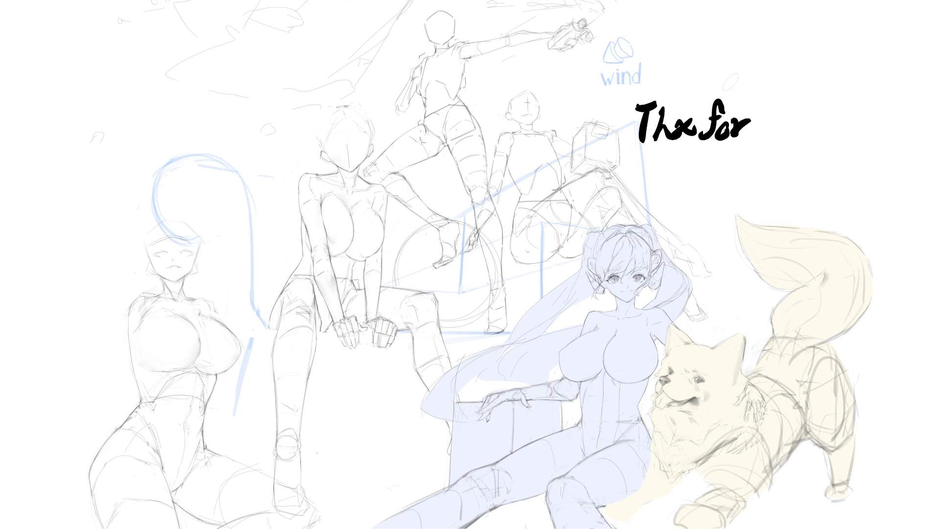
{"action": "mouse_move", "coordinate": [643, 158]}
{"action": "left_mouse_down"}
{"action": "mouse_move", "coordinate": [648, 175]}
{"action": "mouse_move", "coordinate": [664, 159]}
{"action": "mouse_move", "coordinate": [670, 174]}
{"action": "mouse_move", "coordinate": [692, 175]}
{"action": "mouse_move", "coordinate": [700, 164]}
{"action": "left_mouse_up"}
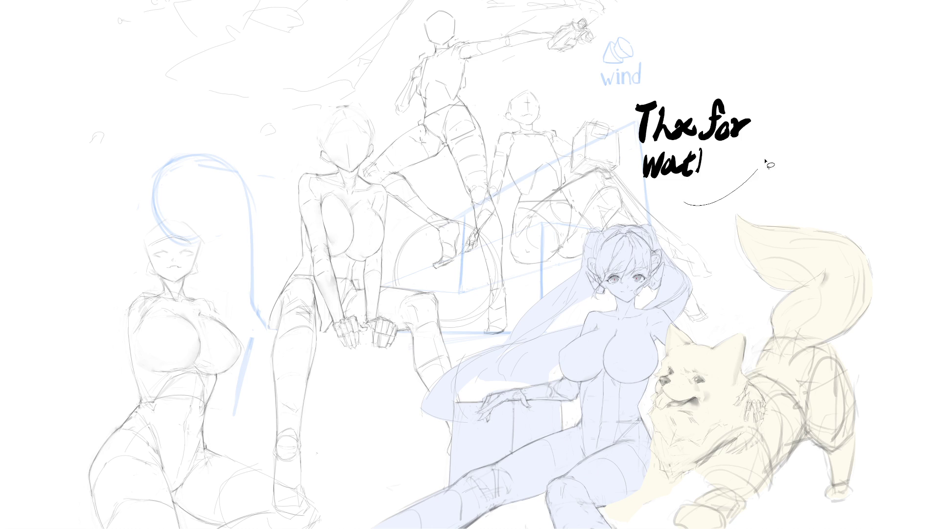
{"action": "key", "text": "Delete"}
Step: Hand-letter 'THX FOR' in black right of the figures
{"action": "left_click_drag", "start_coordinate": [642, 117], "coordinate": [663, 113]}
{"action": "mouse_move", "coordinate": [654, 116]}
{"action": "left_mouse_down"}
{"action": "mouse_move", "coordinate": [645, 145]}
{"action": "mouse_move", "coordinate": [671, 142]}
{"action": "left_mouse_up"}
{"action": "mouse_move", "coordinate": [658, 131]}
{"action": "left_mouse_down"}
{"action": "mouse_move", "coordinate": [695, 138]}
{"action": "mouse_move", "coordinate": [675, 141]}
{"action": "left_mouse_up"}
{"action": "mouse_move", "coordinate": [705, 126]}
{"action": "left_mouse_down"}
{"action": "mouse_move", "coordinate": [722, 125]}
{"action": "mouse_move", "coordinate": [718, 114]}
{"action": "mouse_move", "coordinate": [709, 142]}
{"action": "mouse_move", "coordinate": [725, 119]}
{"action": "mouse_move", "coordinate": [709, 141]}
{"action": "mouse_move", "coordinate": [733, 128]}
{"action": "mouse_move", "coordinate": [743, 139]}
{"action": "mouse_move", "coordinate": [734, 140]}
{"action": "left_mouse_up"}
{"action": "left_click_drag", "start_coordinate": [644, 148], "coordinate": [647, 178]}
Step: Letter 'WATCHING.' on the line below 'THX FOR'
{"action": "mouse_move", "coordinate": [648, 176]}
{"action": "left_mouse_down"}
{"action": "mouse_move", "coordinate": [659, 152]}
{"action": "mouse_move", "coordinate": [661, 178]}
{"action": "left_mouse_up"}
{"action": "left_click_drag", "start_coordinate": [662, 177], "coordinate": [672, 150]}
{"action": "mouse_move", "coordinate": [669, 179]}
{"action": "left_mouse_down"}
{"action": "mouse_move", "coordinate": [678, 150]}
{"action": "mouse_move", "coordinate": [685, 178]}
{"action": "left_mouse_up"}
{"action": "left_click_drag", "start_coordinate": [672, 167], "coordinate": [705, 148]}
{"action": "mouse_move", "coordinate": [697, 149]}
{"action": "left_mouse_down"}
{"action": "mouse_move", "coordinate": [695, 177]}
{"action": "mouse_move", "coordinate": [708, 176]}
{"action": "left_mouse_up"}
{"action": "mouse_move", "coordinate": [719, 149]}
{"action": "left_mouse_down"}
{"action": "mouse_move", "coordinate": [717, 177]}
{"action": "mouse_move", "coordinate": [728, 163]}
{"action": "left_mouse_up"}
{"action": "left_click_drag", "start_coordinate": [731, 152], "coordinate": [734, 174]}
{"action": "left_click_drag", "start_coordinate": [735, 151], "coordinate": [747, 174]}
{"action": "left_click_drag", "start_coordinate": [771, 148], "coordinate": [773, 161]}
{"action": "left_click_drag", "start_coordinate": [775, 170], "coordinate": [781, 171]}
Step: Letter 'GN! BYE!' on a third line
{"action": "left_click_drag", "start_coordinate": [682, 186], "coordinate": [685, 211]}
{"action": "left_click_drag", "start_coordinate": [687, 192], "coordinate": [704, 212]}
{"action": "mouse_move", "coordinate": [718, 191]}
{"action": "left_mouse_down"}
{"action": "mouse_move", "coordinate": [715, 208]}
{"action": "mouse_move", "coordinate": [734, 213]}
{"action": "left_mouse_up"}
{"action": "left_click_drag", "start_coordinate": [746, 180], "coordinate": [758, 200]}
{"action": "mouse_move", "coordinate": [769, 179]}
{"action": "left_mouse_down"}
{"action": "mouse_move", "coordinate": [756, 214]}
{"action": "mouse_move", "coordinate": [782, 181]}
{"action": "mouse_move", "coordinate": [767, 212]}
{"action": "left_mouse_up"}
{"action": "mouse_move", "coordinate": [769, 196]}
{"action": "left_mouse_down"}
{"action": "mouse_move", "coordinate": [782, 210]}
{"action": "mouse_move", "coordinate": [789, 204]}
{"action": "left_mouse_up"}
{"action": "left_click", "coordinate": [790, 211]}
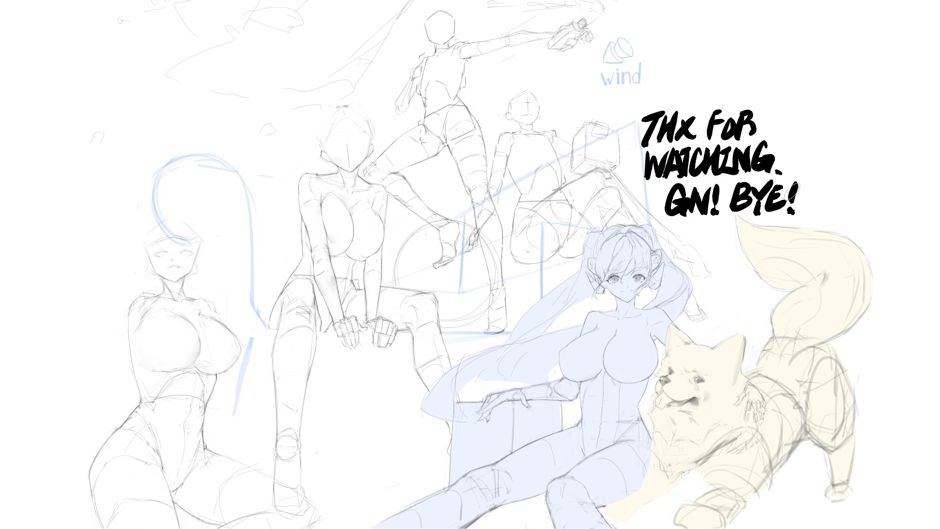
Step: Doodle a tiny face below 'GN! BYE!' with red blush and a hat
{"action": "mouse_move", "coordinate": [702, 223]}
{"action": "left_mouse_down"}
{"action": "mouse_move", "coordinate": [703, 239]}
{"action": "mouse_move", "coordinate": [716, 231]}
{"action": "mouse_move", "coordinate": [713, 240]}
{"action": "mouse_move", "coordinate": [692, 237]}
{"action": "left_mouse_up"}
{"action": "left_click", "coordinate": [706, 248]}
{"action": "left_click_drag", "start_coordinate": [695, 238], "coordinate": [734, 227]}
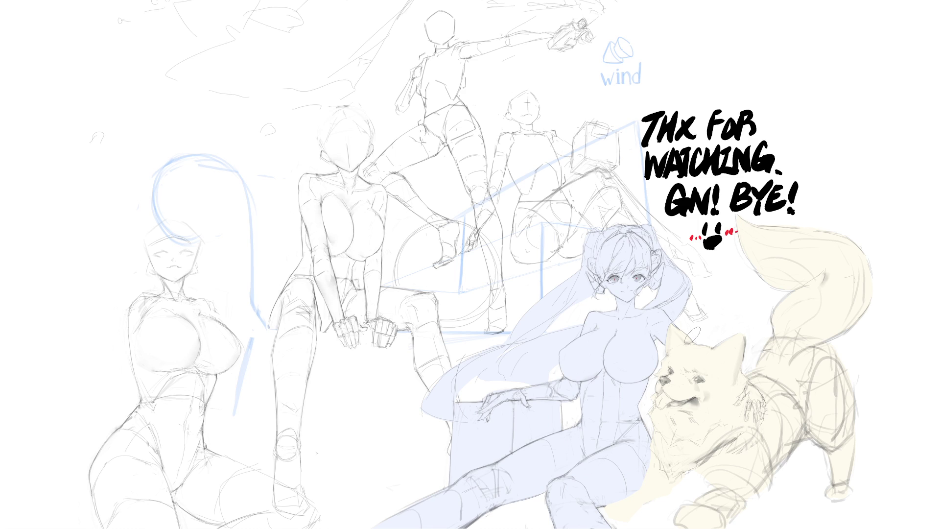
{"action": "mouse_move", "coordinate": [713, 255]}
{"action": "left_mouse_down"}
{"action": "mouse_move", "coordinate": [743, 234]}
{"action": "mouse_move", "coordinate": [692, 230]}
{"action": "mouse_move", "coordinate": [713, 254]}
{"action": "mouse_move", "coordinate": [740, 261]}
{"action": "mouse_move", "coordinate": [714, 230]}
{"action": "mouse_move", "coordinate": [726, 219]}
{"action": "mouse_move", "coordinate": [728, 234]}
{"action": "left_mouse_up"}
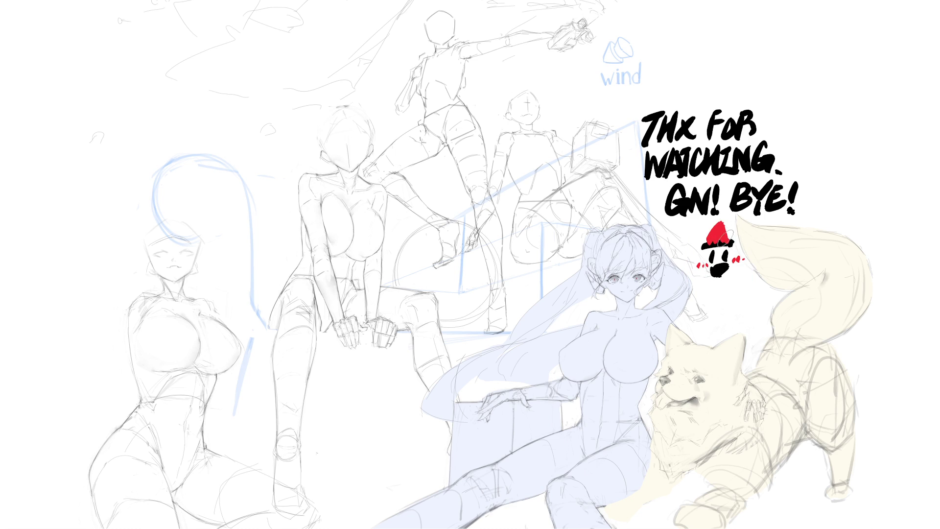